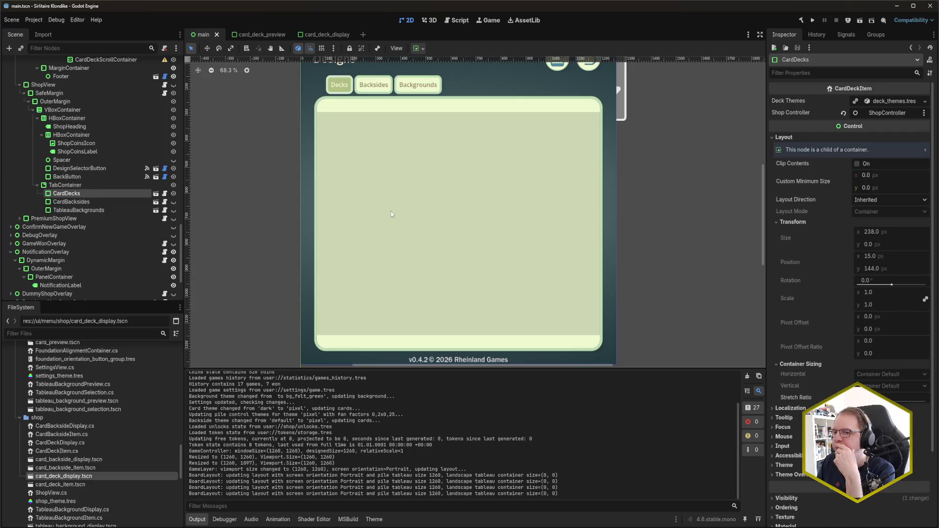
Step: Build the .NET Solitaire Klondike project and start the game with F5
scroll(418, 202, up, 1)
scroll(419, 199, down, 1)
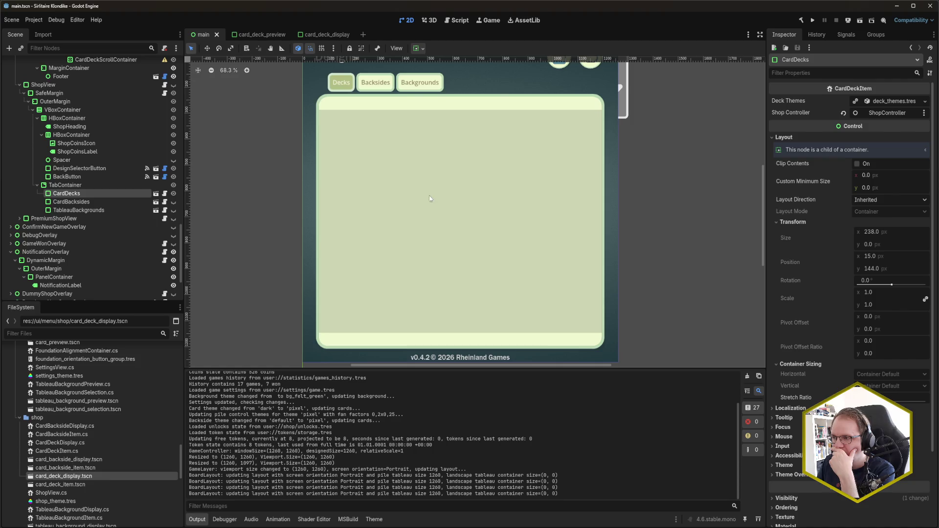
scroll(446, 194, left, 1)
key(F5)
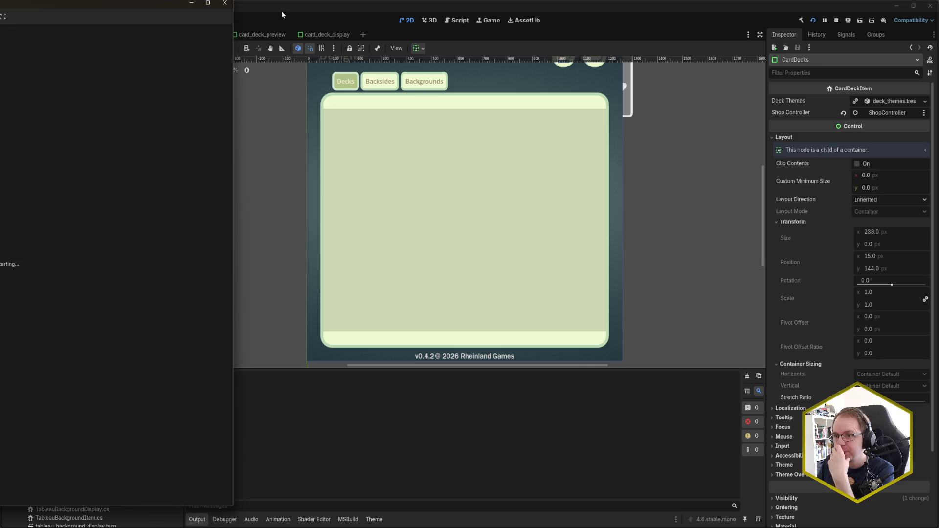
Step: Centre the game window, scroll through the Decks designs list, then close the game
drag(48, 2, 470, 16)
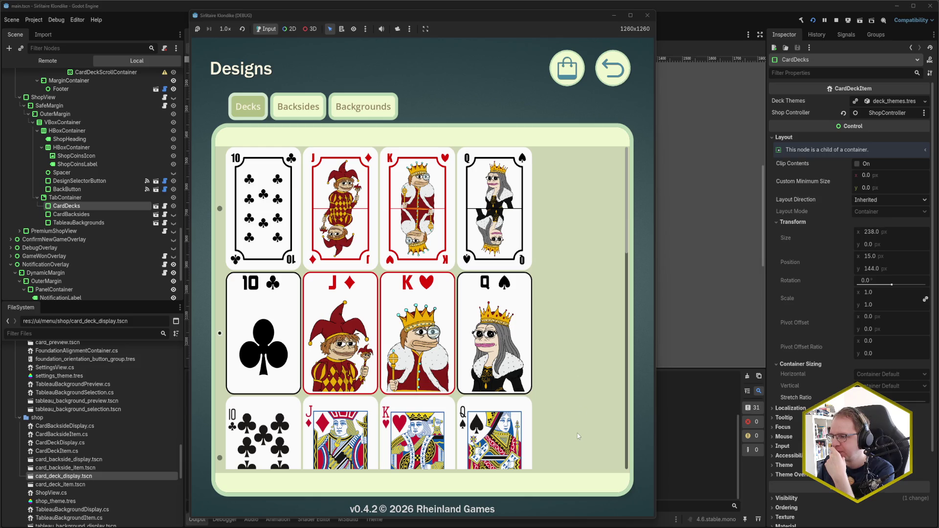
scroll(554, 332, down, 4)
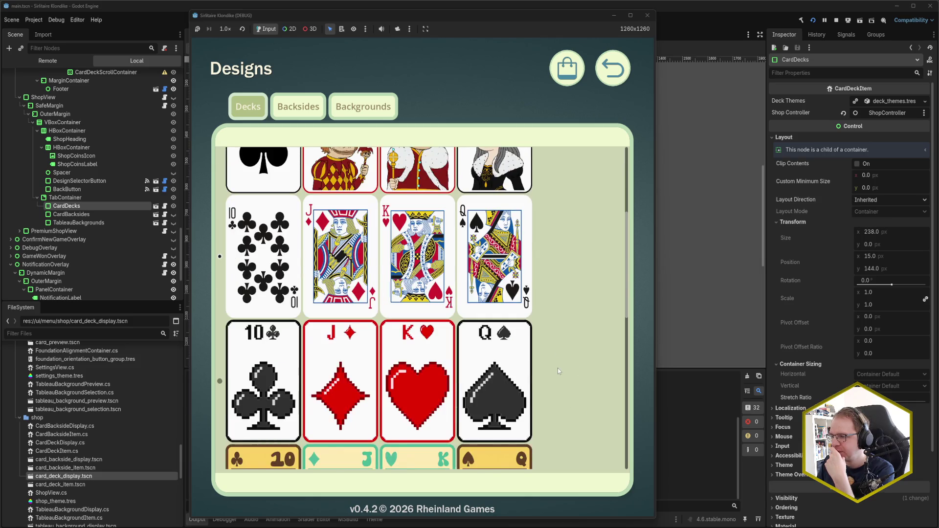
scroll(387, 374, down, 3)
scroll(376, 376, down, 3)
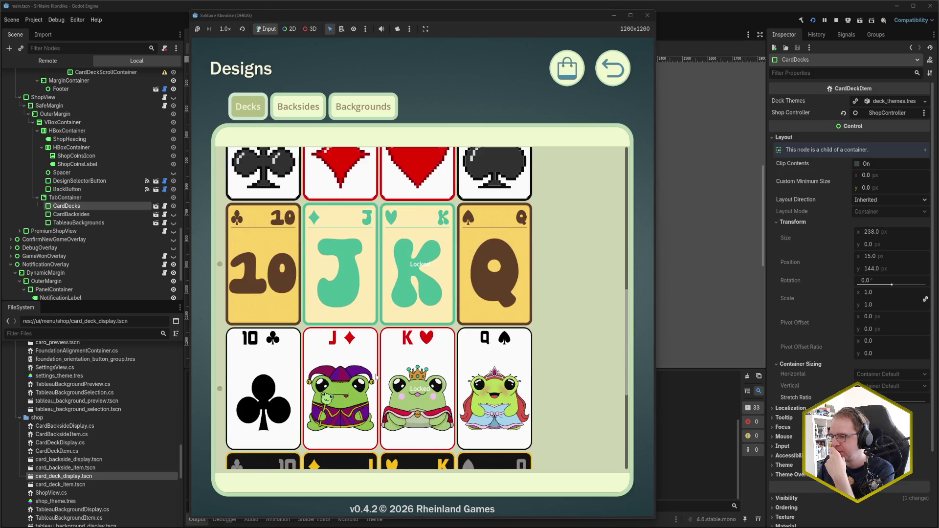
scroll(364, 303, down, 1)
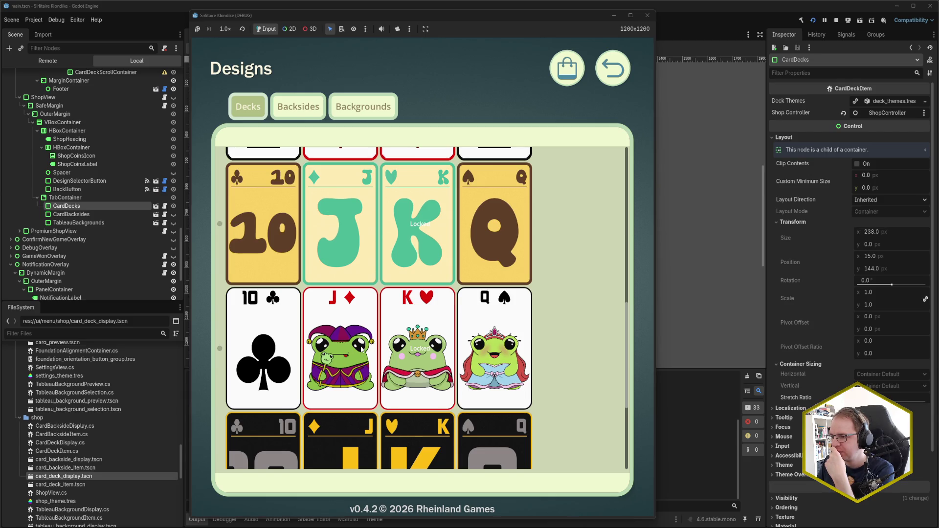
scroll(385, 341, down, 3)
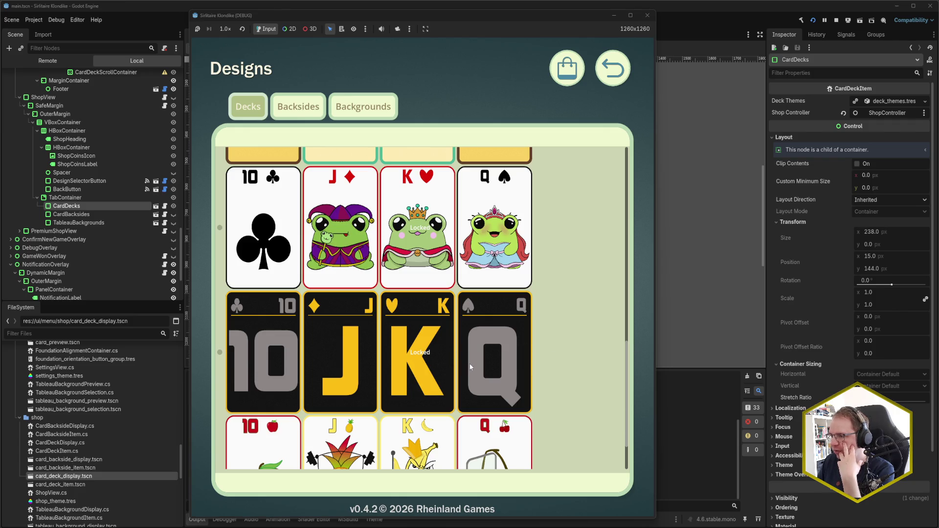
scroll(470, 366, up, 10)
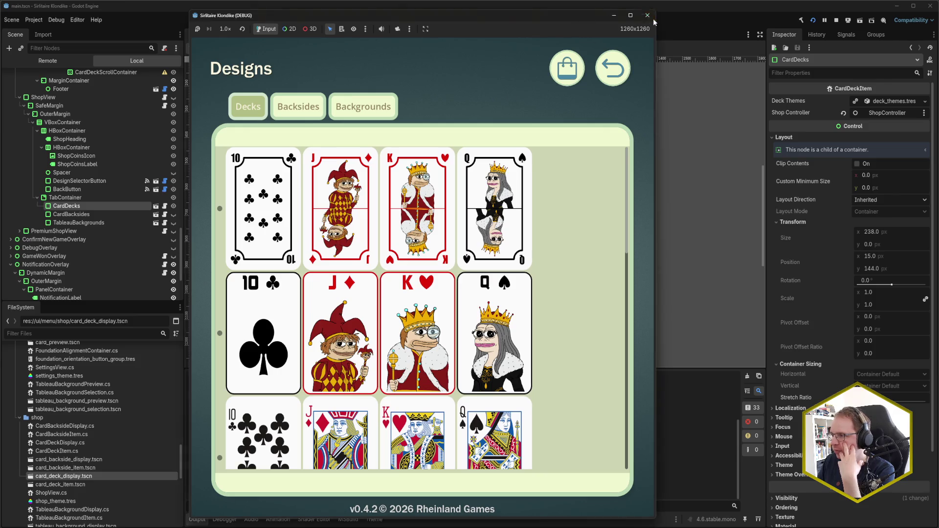
click(653, 18)
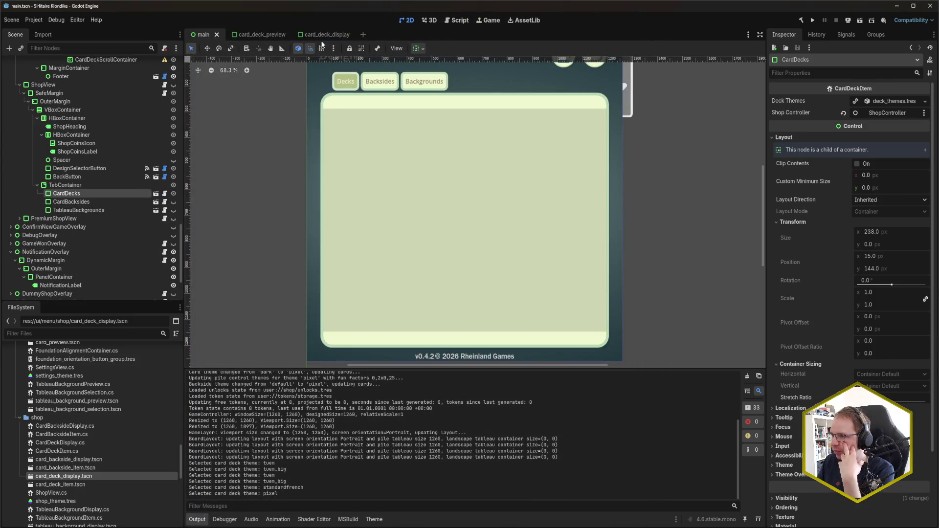
Step: Open the card_deck_item.tscn scene from the FileSystem dock
click(253, 34)
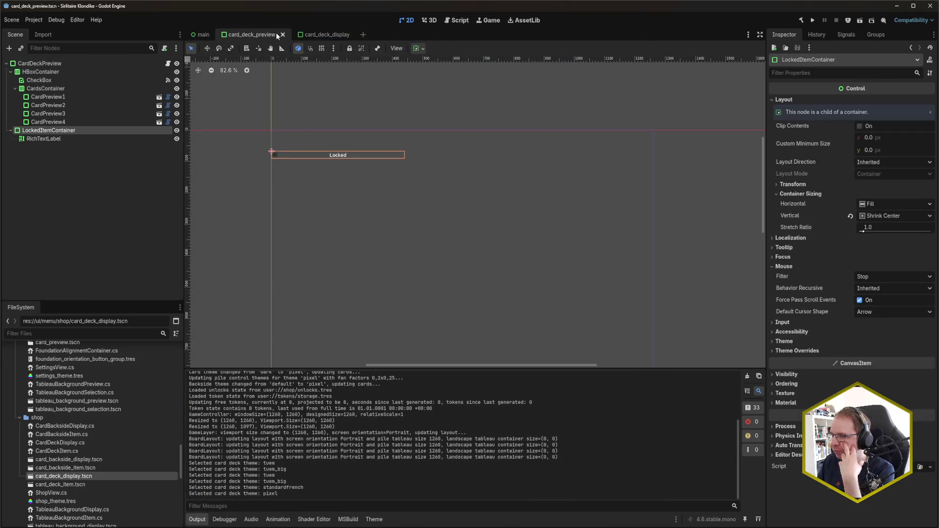
click(69, 65)
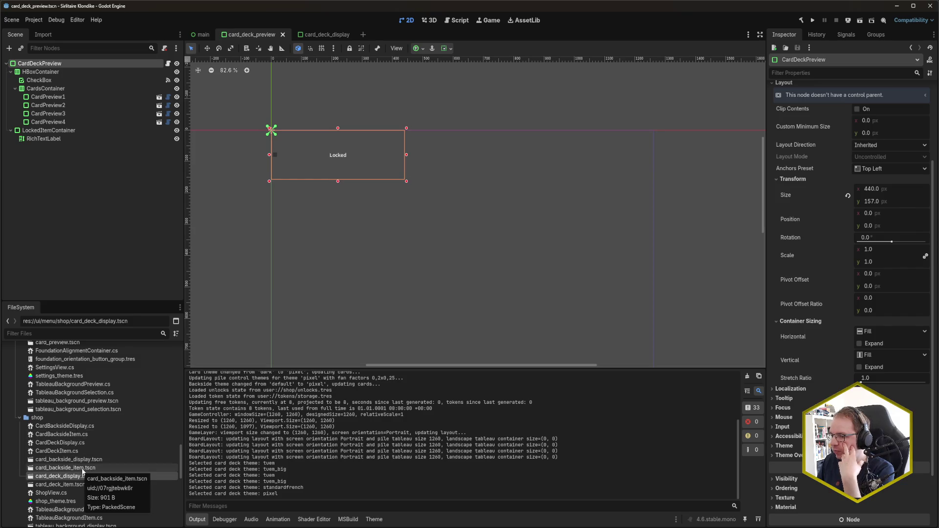
double_click(82, 484)
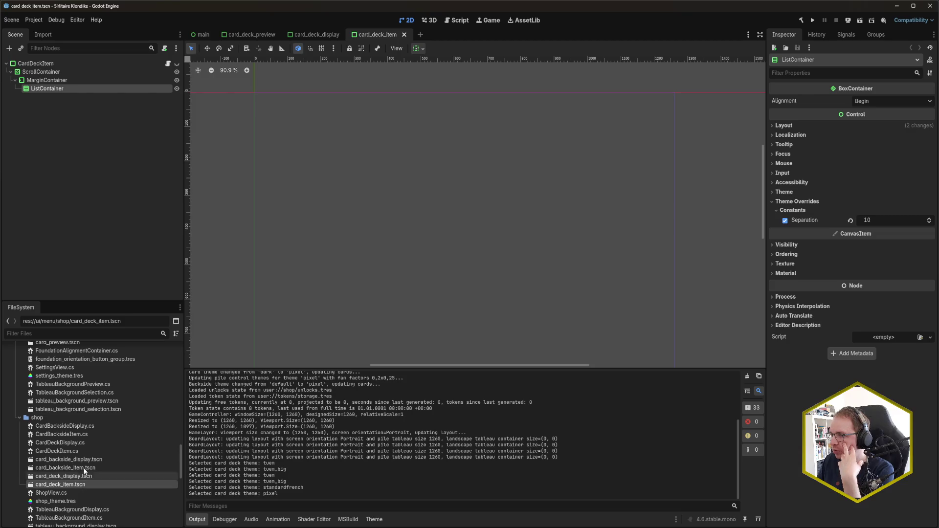
Step: Inspect MarginContainer's Layout and Container Sizing fill and expand settings
click(63, 79)
click(63, 88)
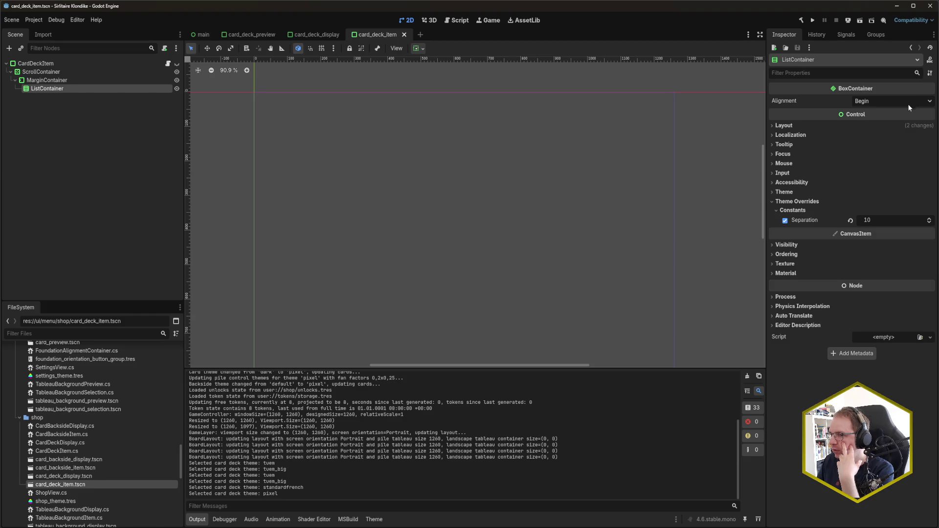
click(79, 80)
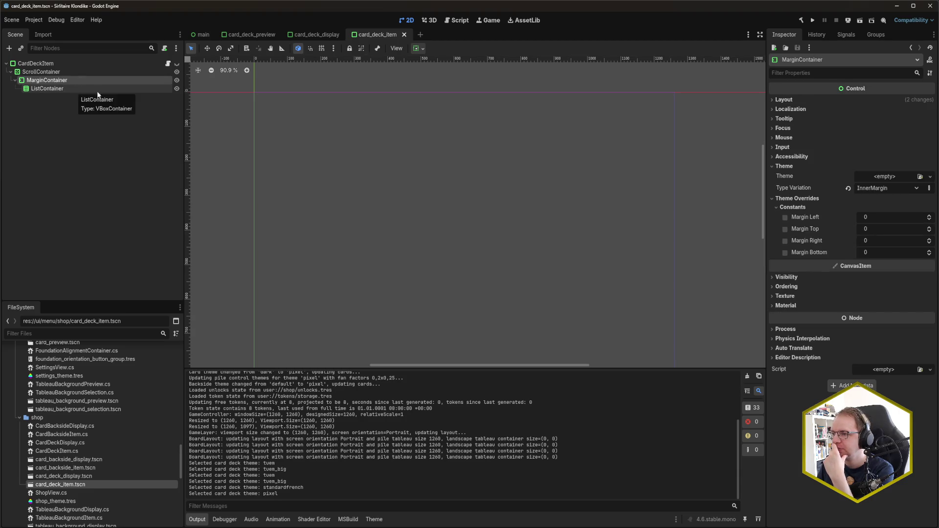
click(790, 100)
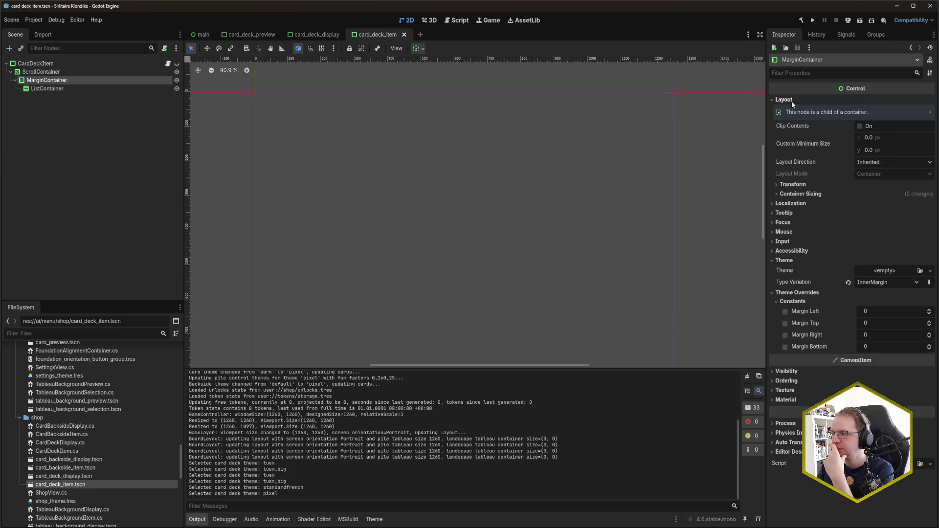
click(805, 195)
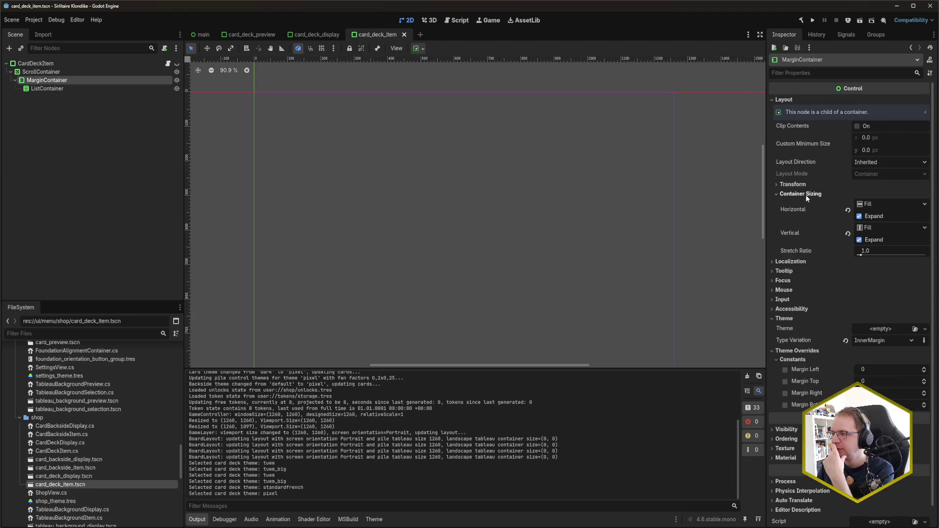
click(86, 89)
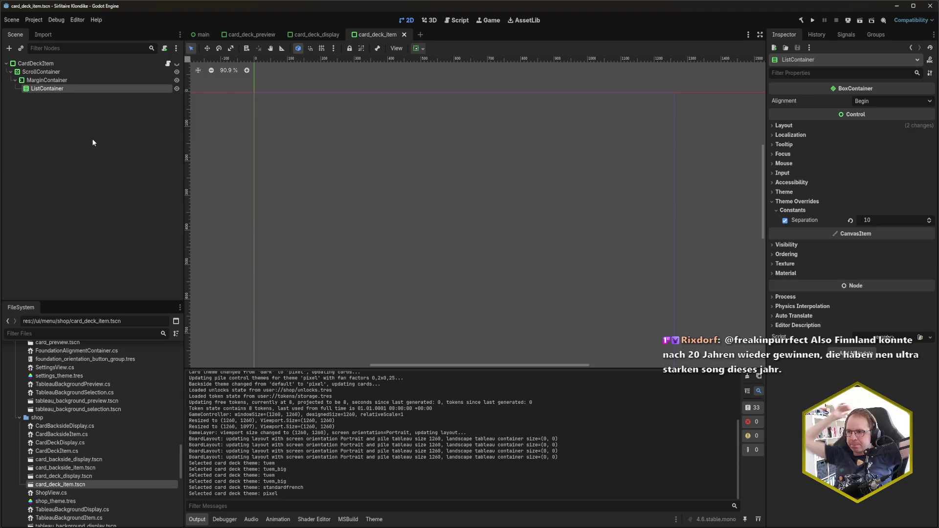
drag(392, 33, 244, 34)
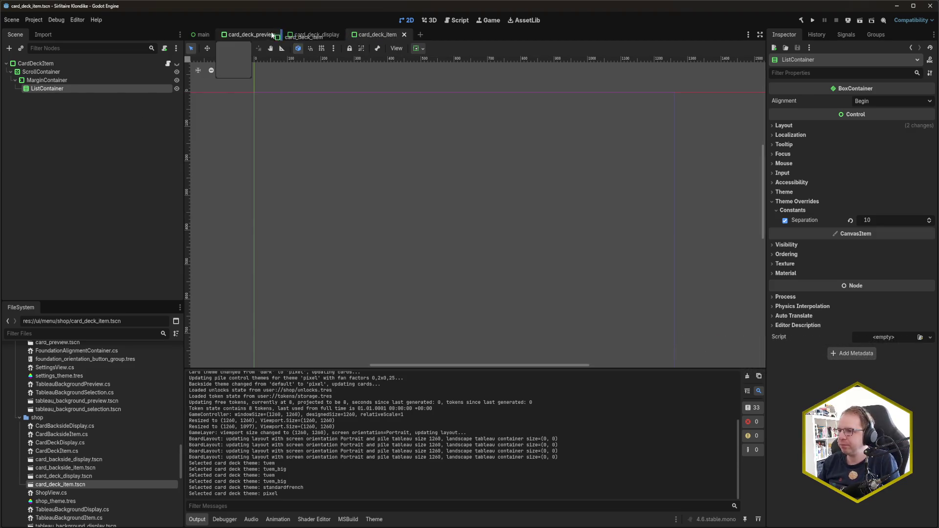
Step: Set the card_deck_preview HBoxContainer's Alignment to Center and save the scene
click(308, 34)
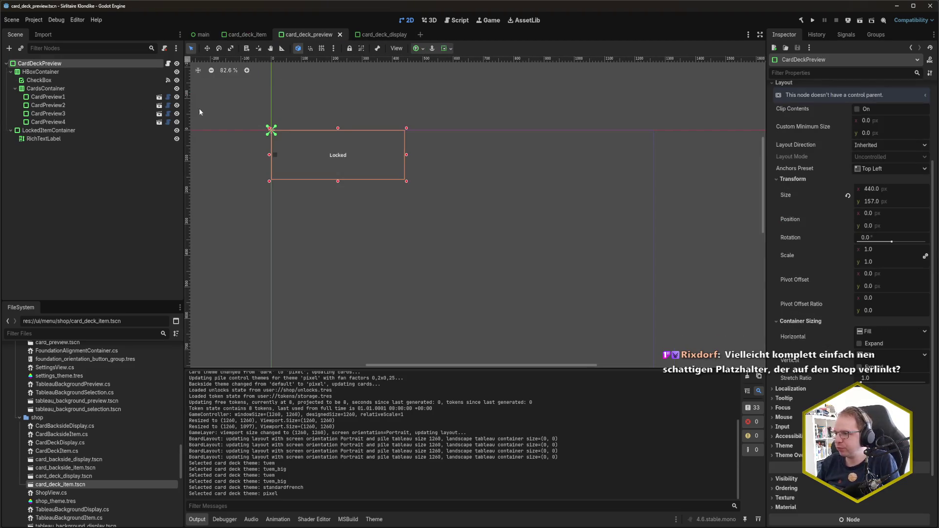
click(88, 71)
click(880, 100)
click(875, 122)
key(ctrl+s)
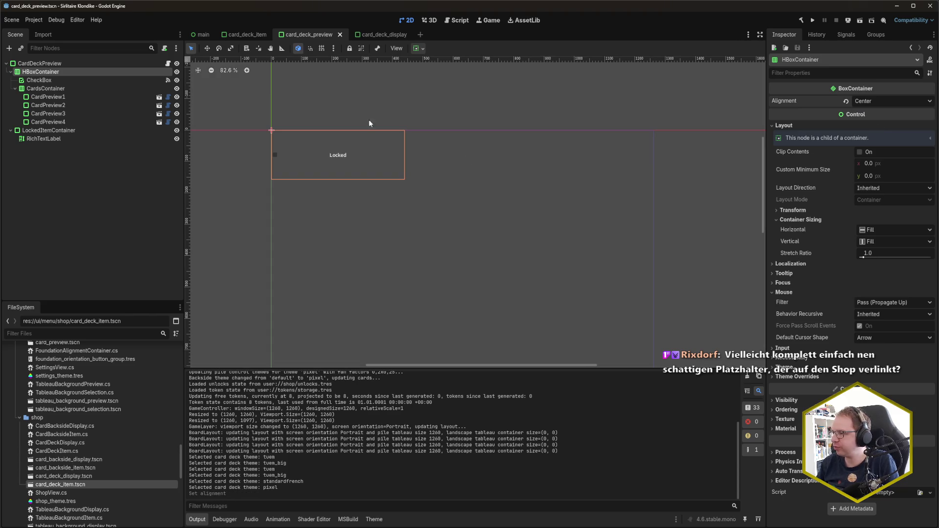
Step: Give the CardDeckPreview root the Top Wide anchors preset, then test-run the game
click(41, 63)
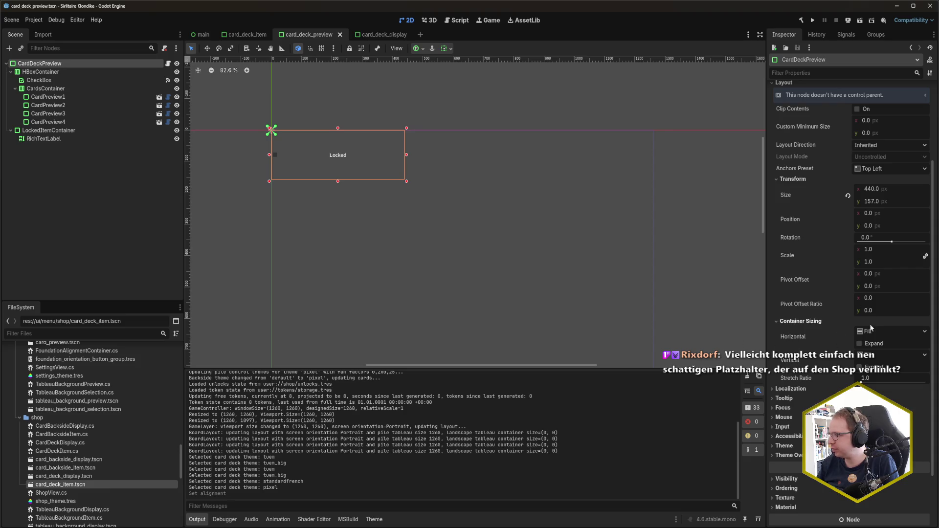
click(879, 170)
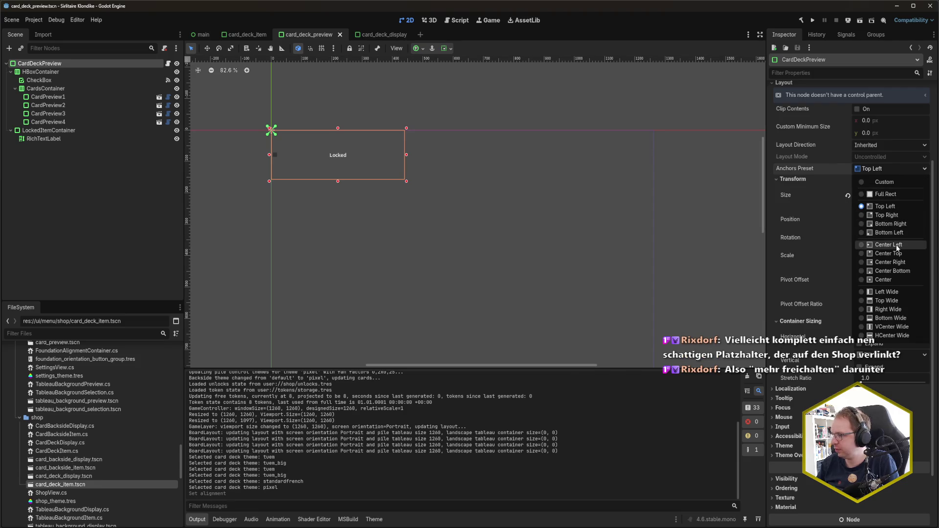
click(897, 301)
key(F5)
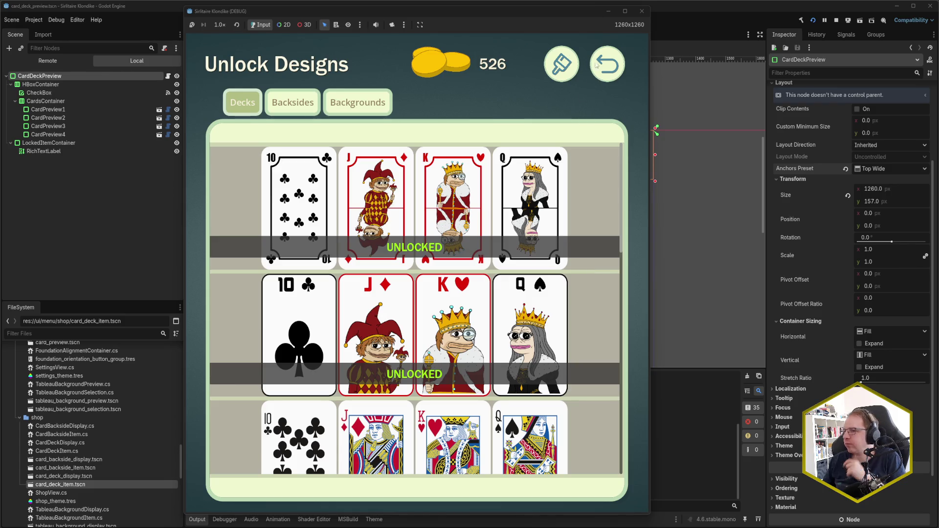
click(641, 11)
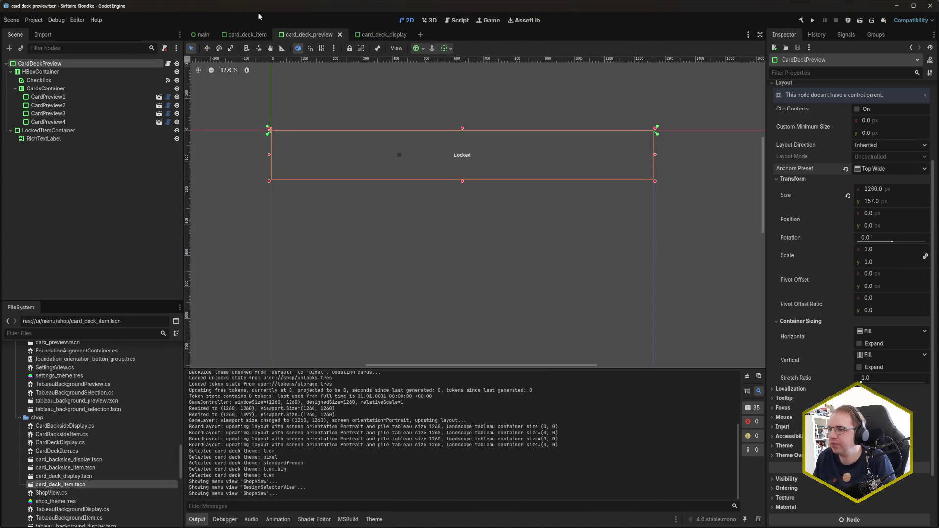
Step: Review card_deck_display's PanelContainer theme and root node, then return to card_deck_item
click(369, 35)
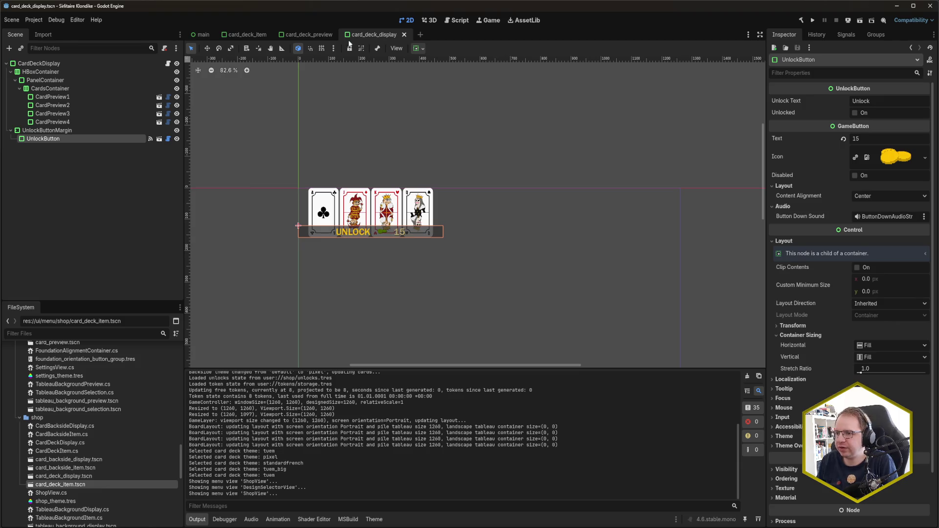
click(63, 80)
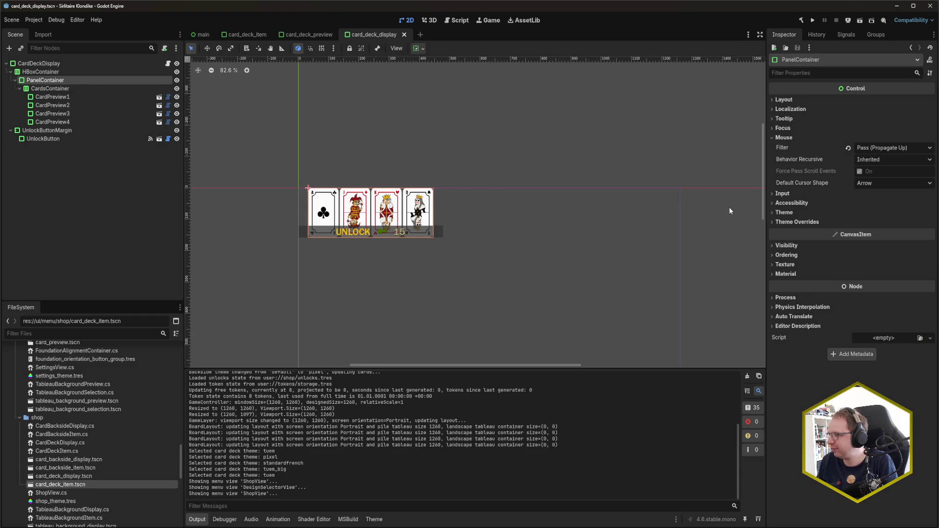
click(838, 212)
click(839, 212)
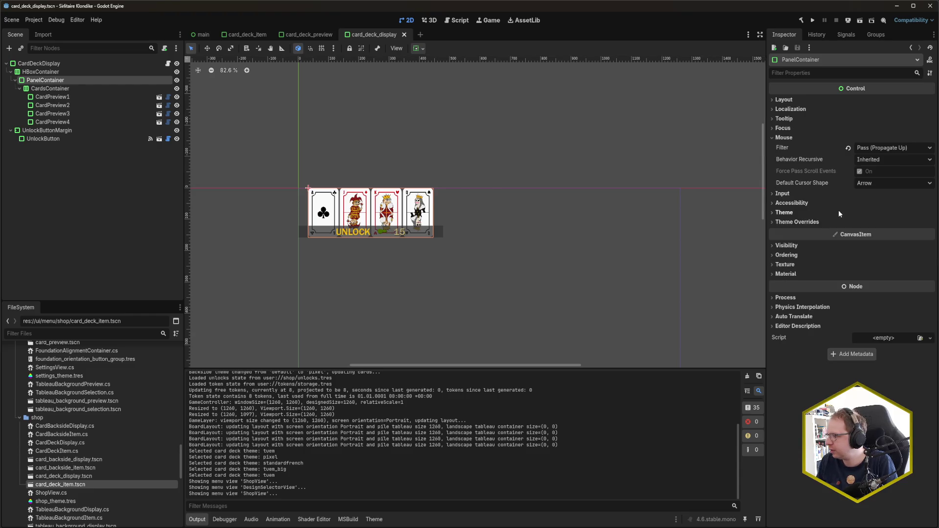
click(71, 62)
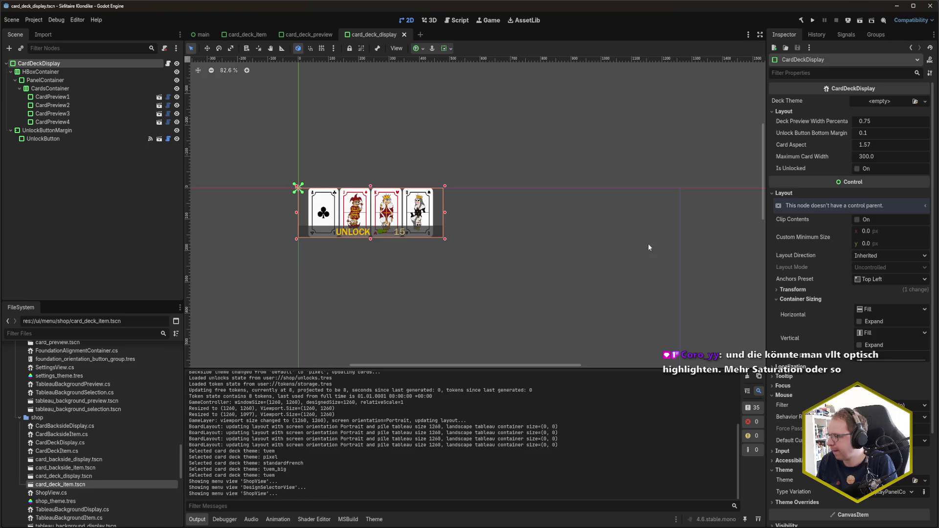
scroll(848, 195, down, 2)
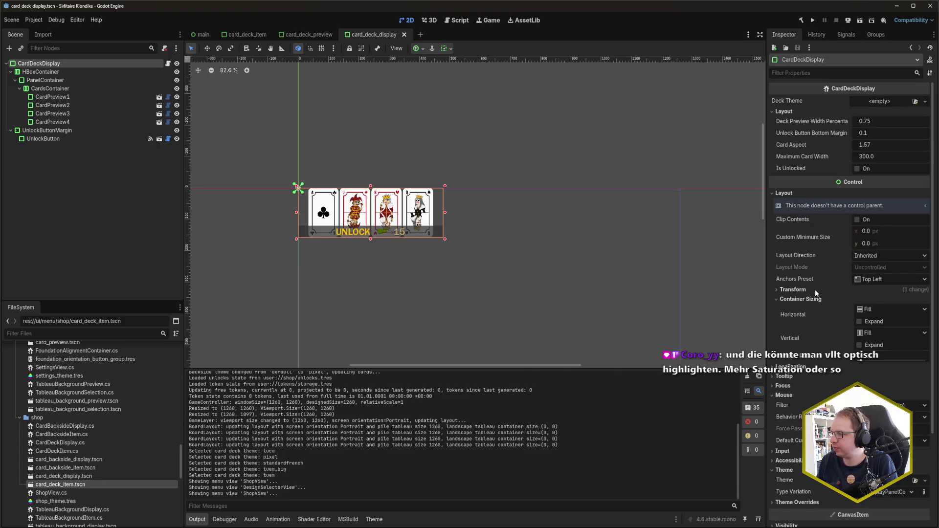
click(246, 34)
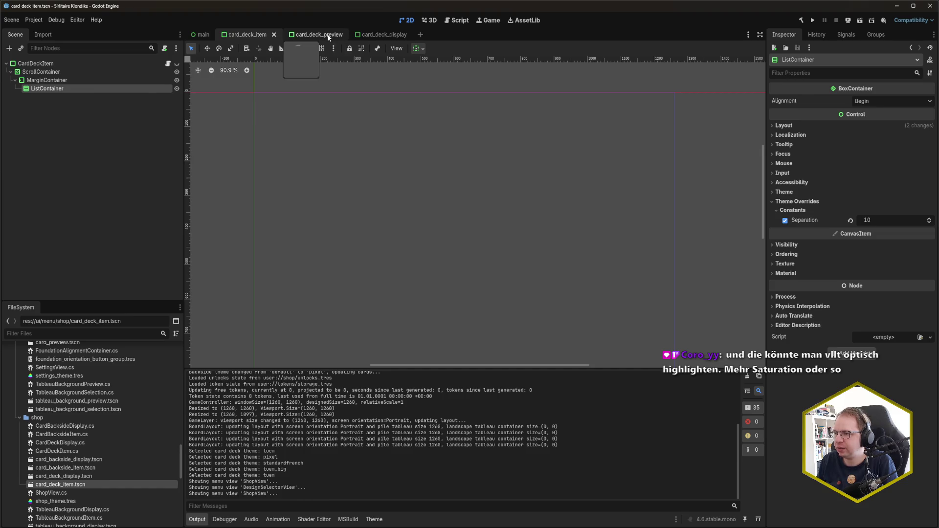
Step: Flip between the card_deck_display, card_deck_item and card_deck_preview tabs, ending on card_deck_preview
key(ctrl+Tab)
click(242, 35)
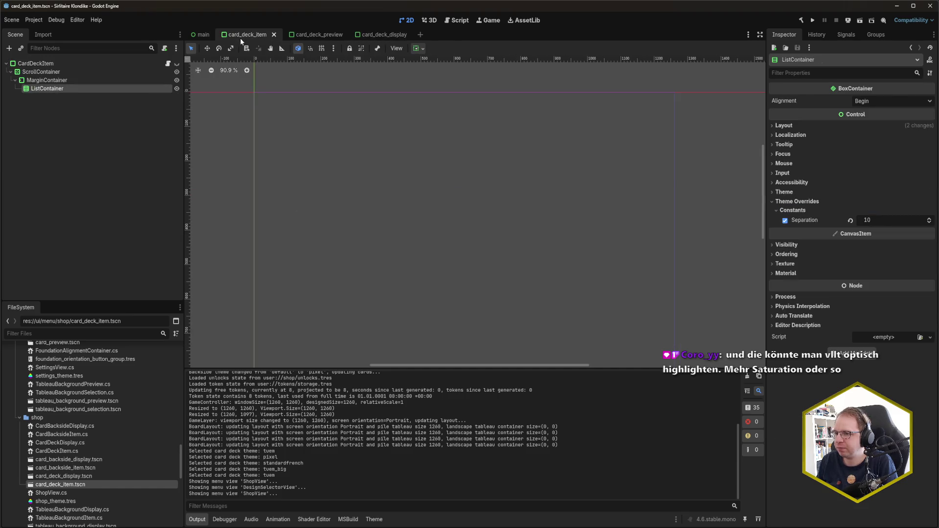
click(309, 35)
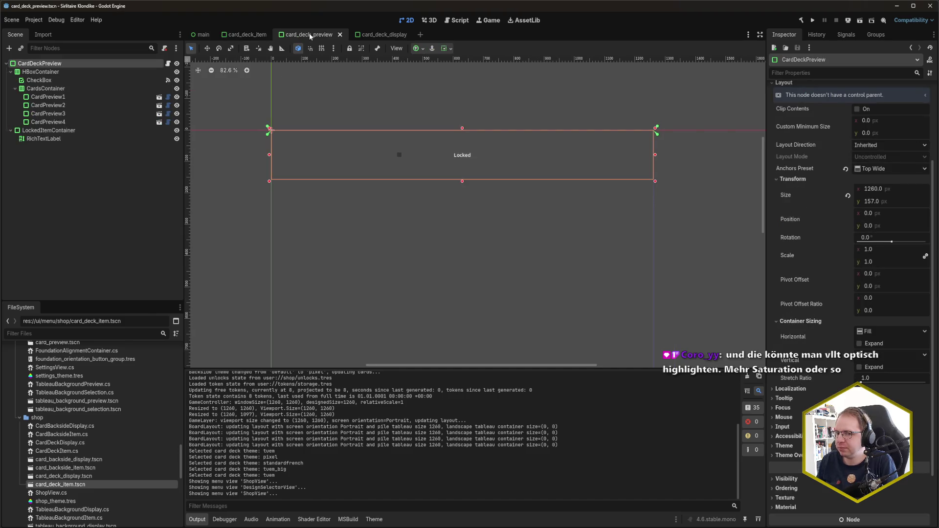
click(251, 38)
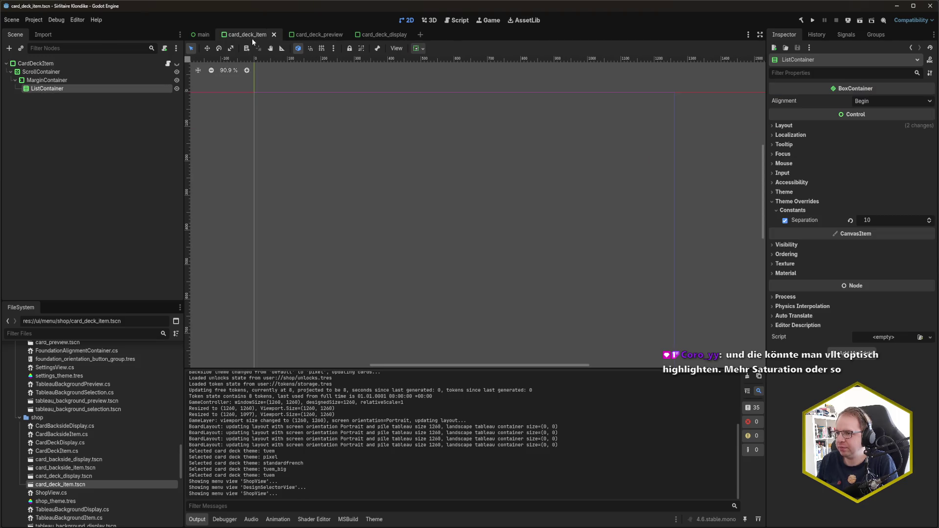
click(308, 36)
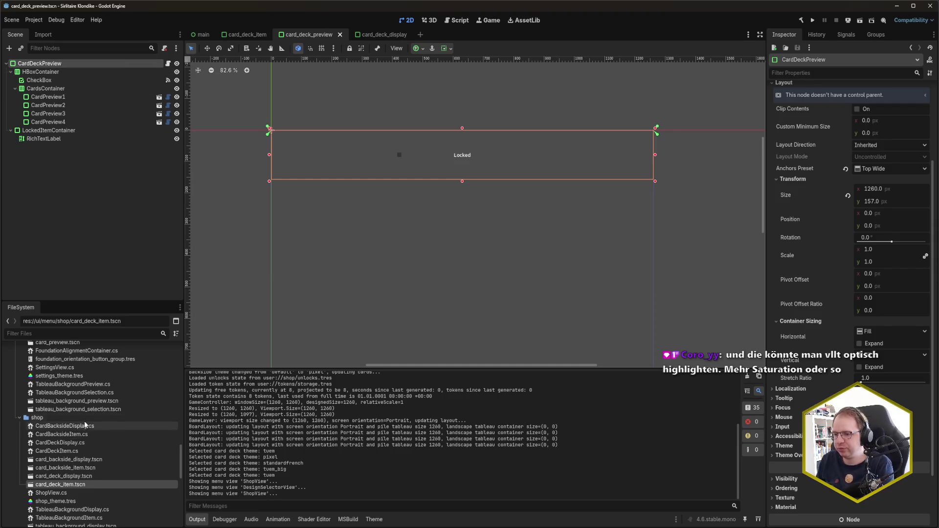
Step: Open design_selector_theme.tres from the FileSystem dock in the Theme editor
scroll(85, 426, down, 3)
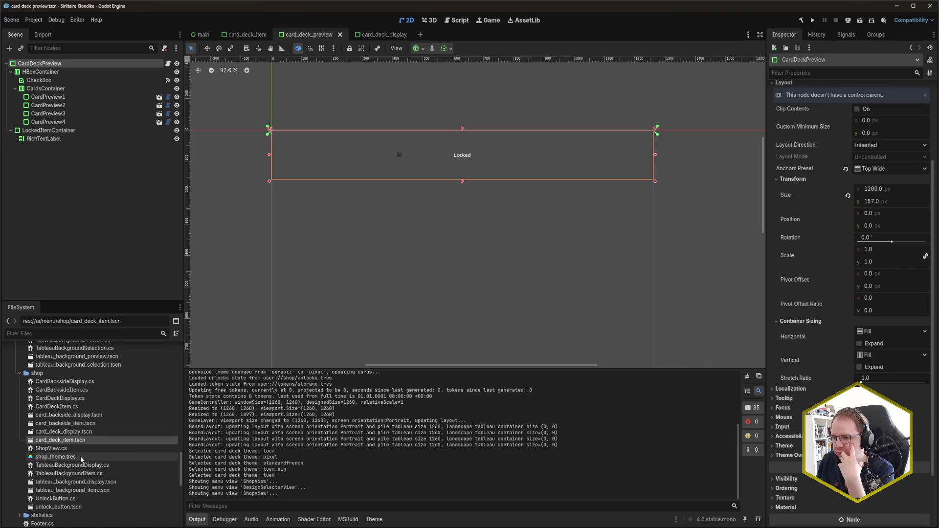
scroll(80, 455, up, 6)
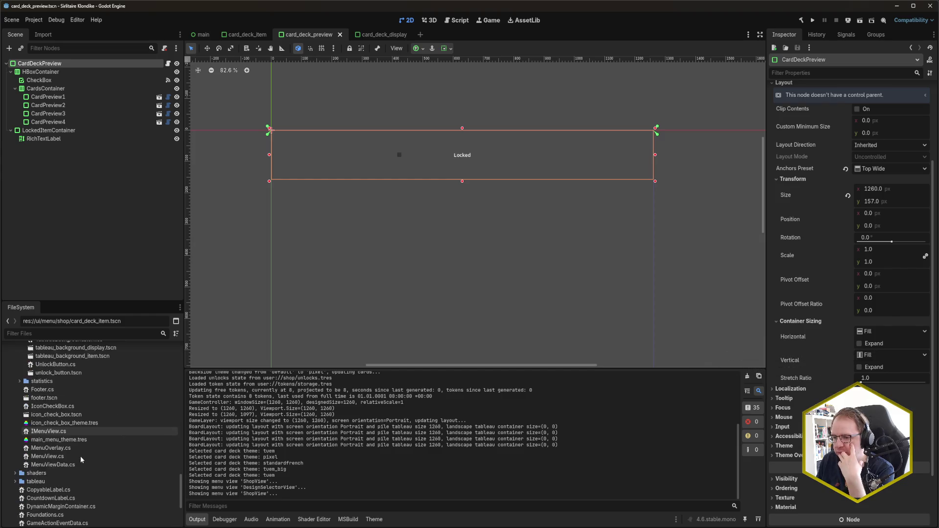
scroll(80, 455, up, 8)
click(76, 404)
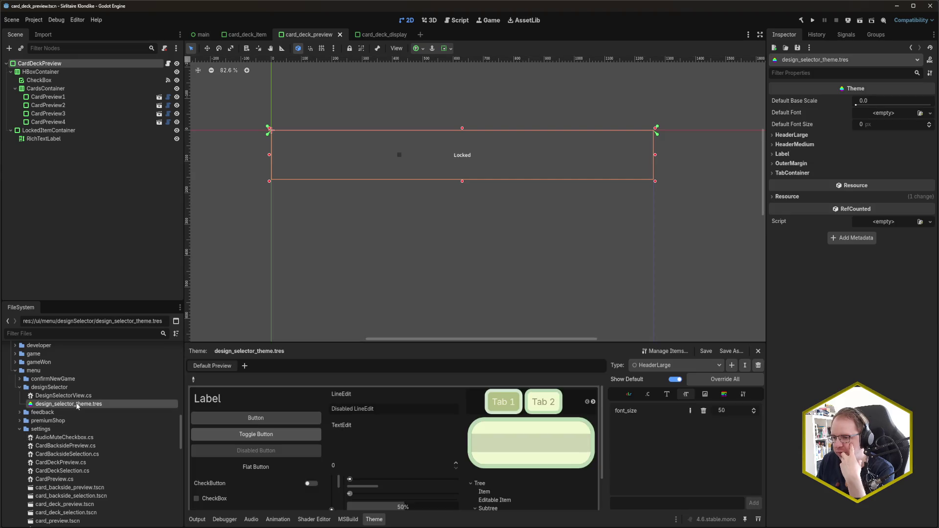
Step: Import ShopDisplayPanelContainer with its data from shop_theme.tres via Manage Items
click(665, 351)
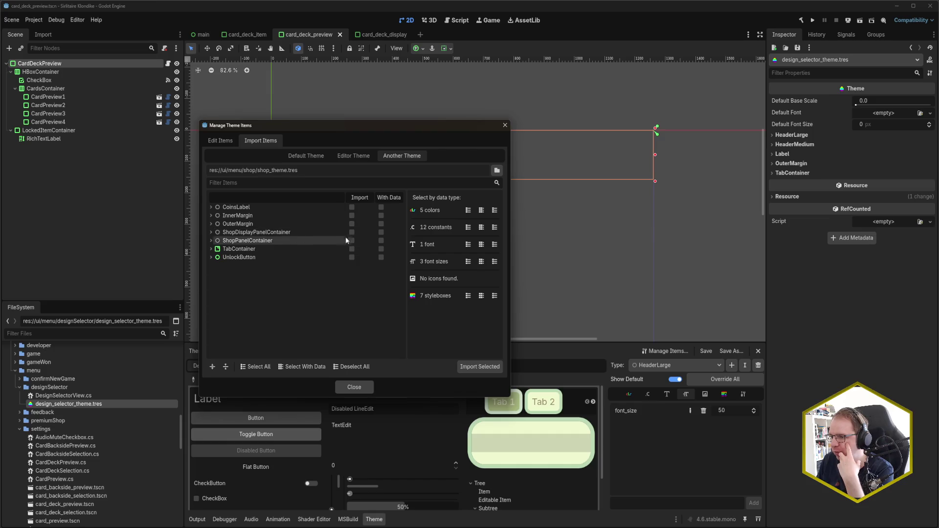
click(381, 233)
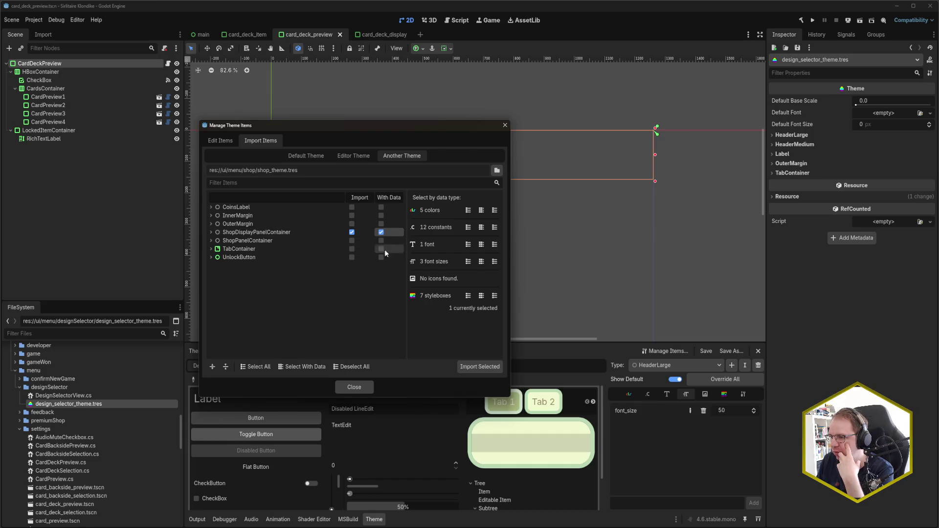
click(477, 368)
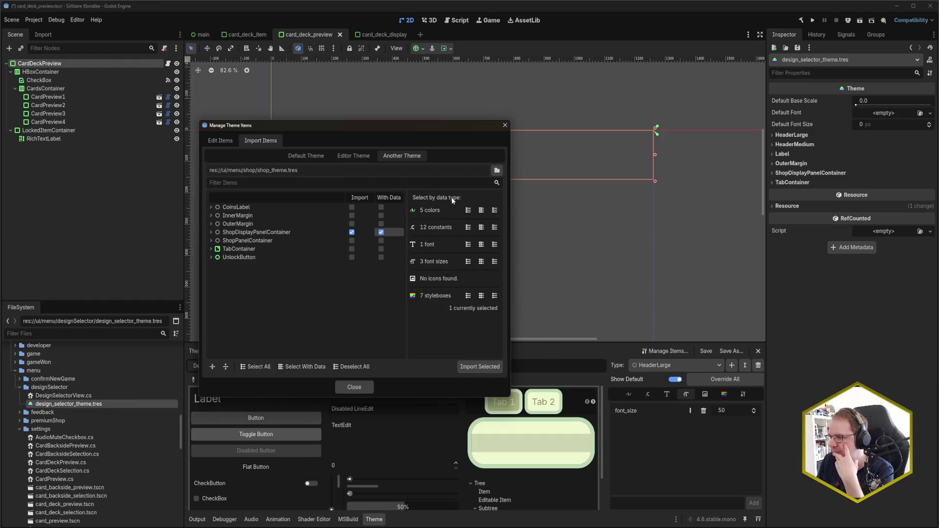
click(362, 389)
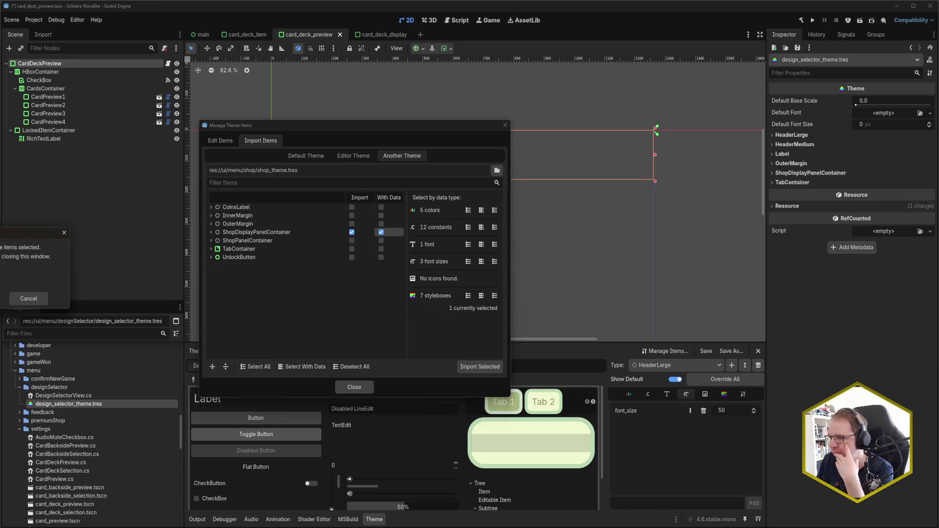
key(Return)
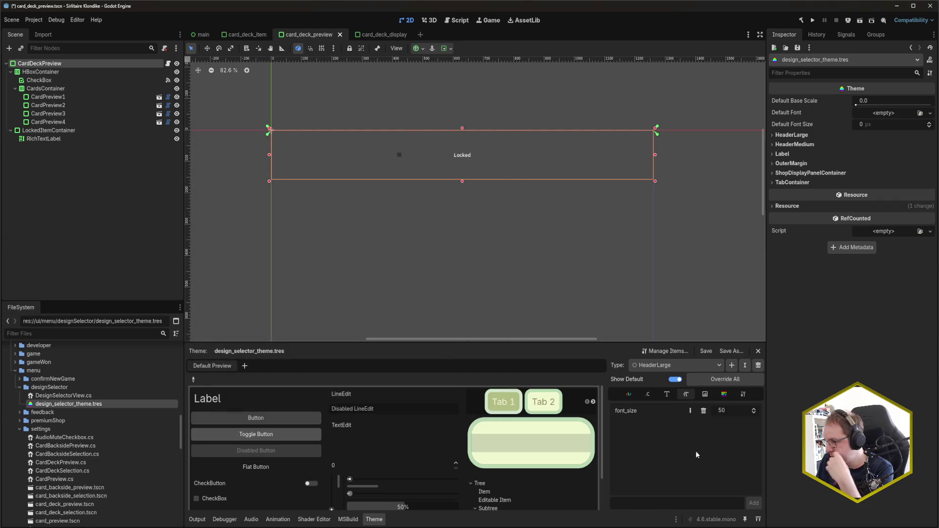
Step: Rename the imported type to SelecotrDisplayPanelContainer, save, and launch the game
click(680, 366)
click(705, 414)
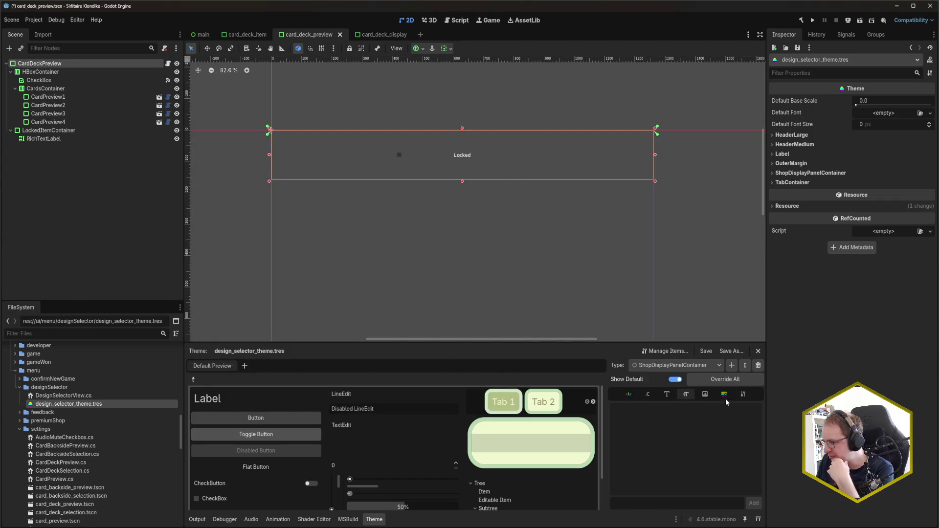
click(744, 368)
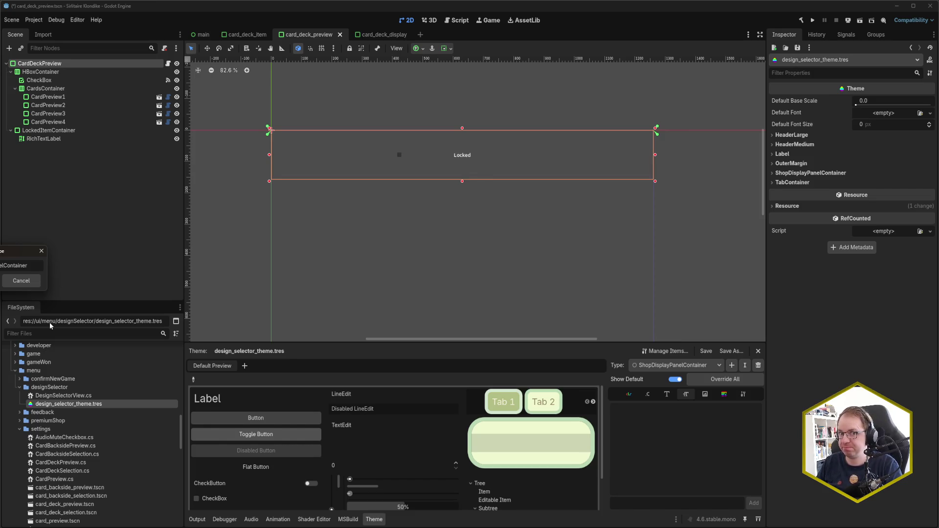
key(BackSpace)
key(BackSpace)
key(BackSpace)
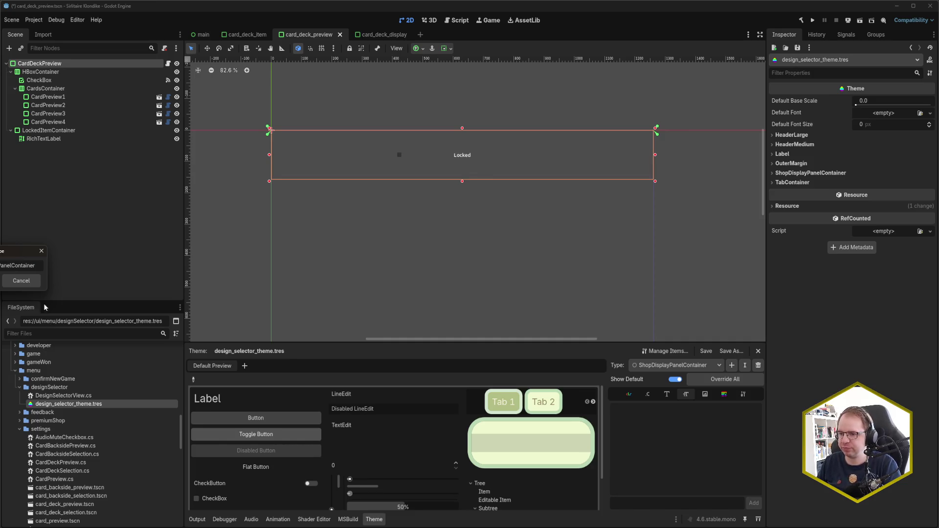
key(Return)
key(ctrl+s)
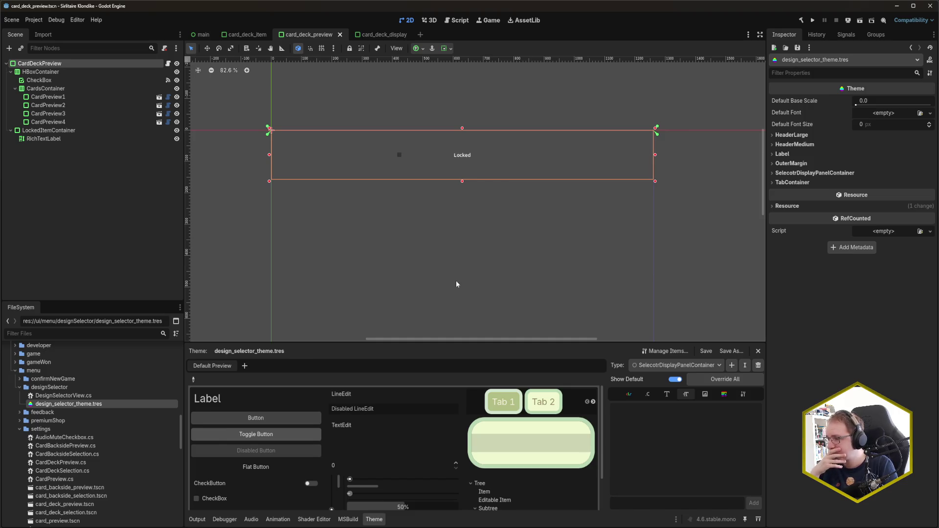
key(F5)
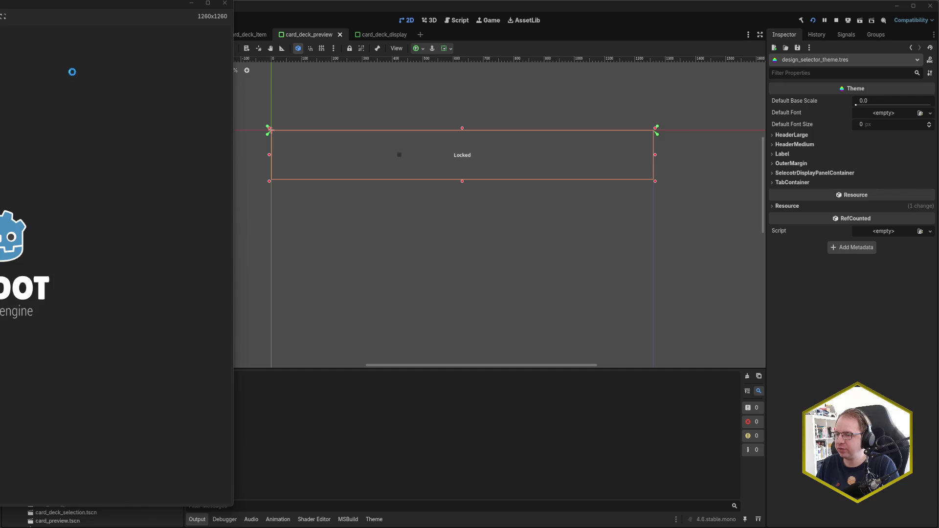
Step: Stop the game, check CardDeckPreview's Theme property, and save card_deck_preview
key(F8)
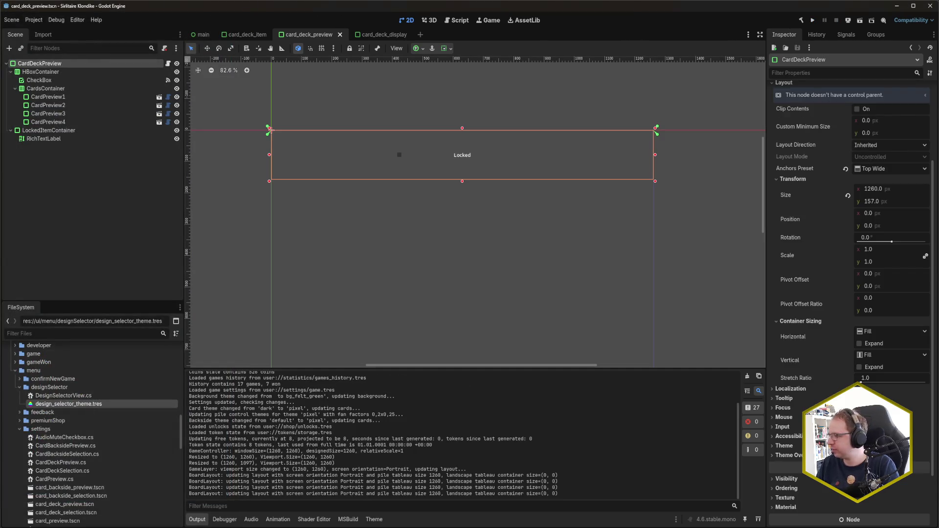
click(784, 446)
click(924, 456)
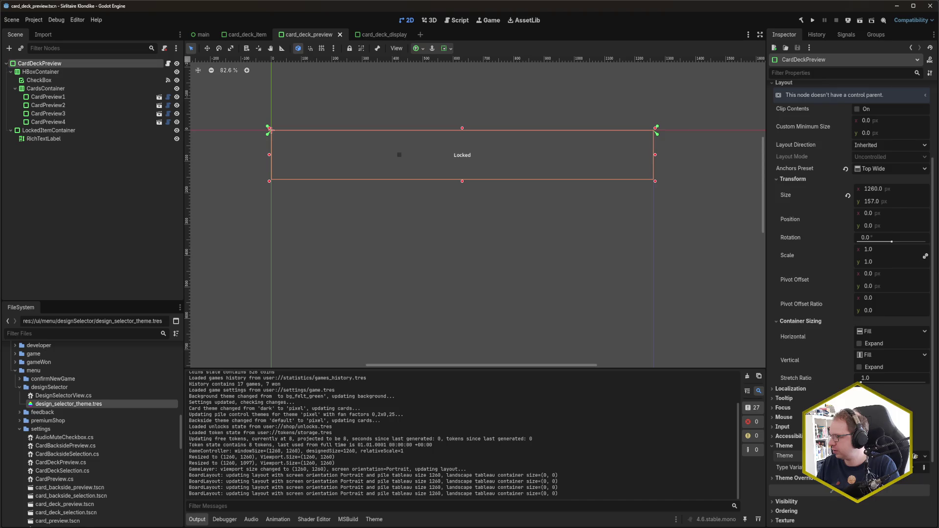
key(ctrl+s)
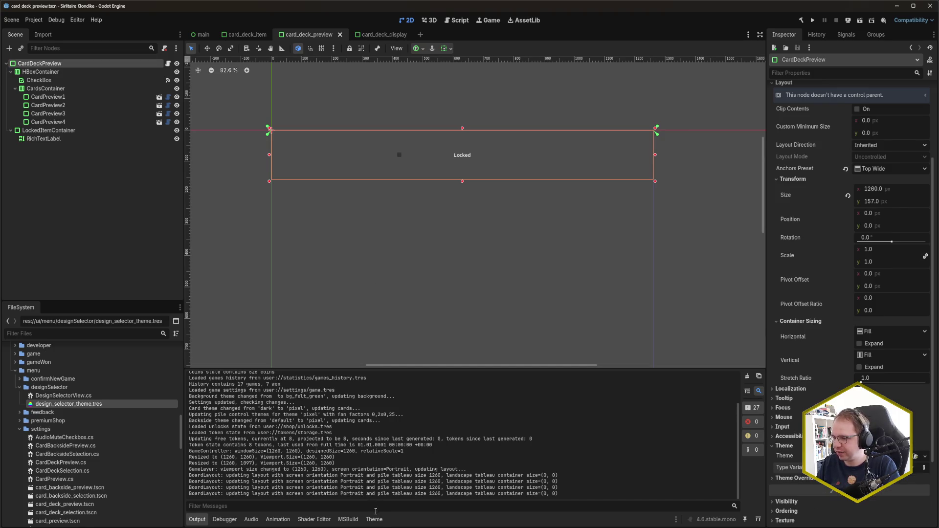
Step: Set the selector panel theme type's base type to PanelContainer
click(374, 519)
click(743, 394)
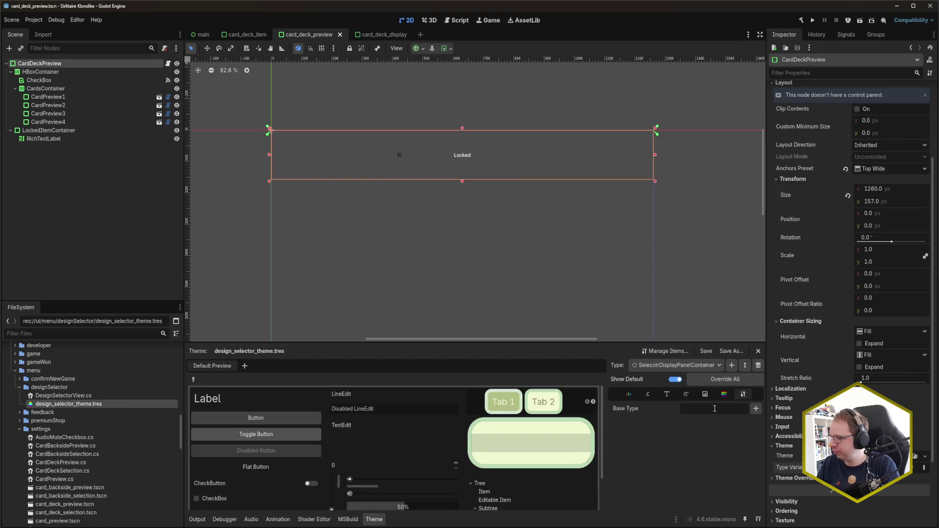
click(756, 409)
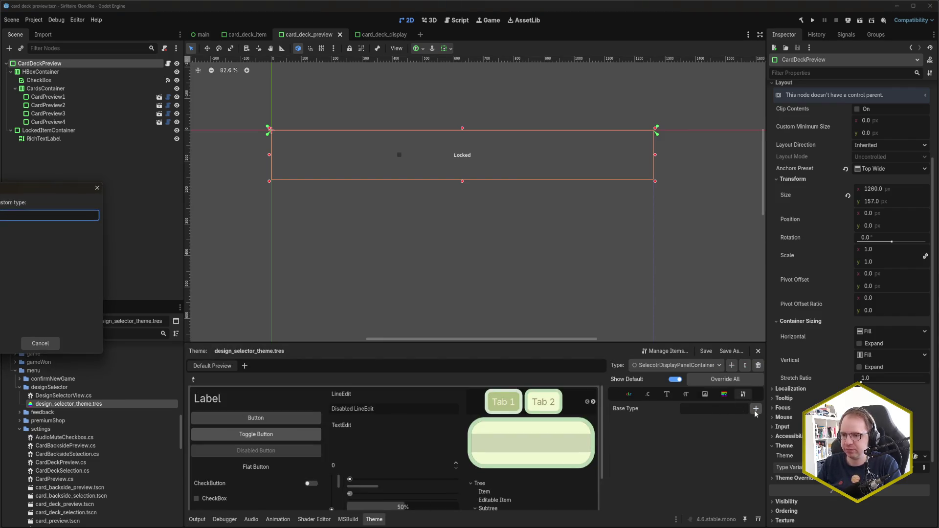
key(Escape)
click(755, 410)
double_click(531, 261)
click(85, 71)
click(85, 64)
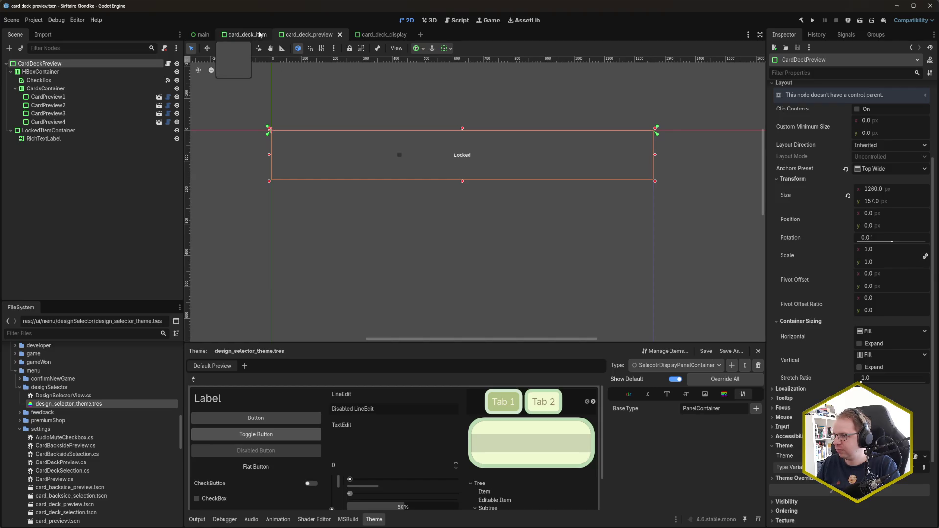
Step: Rename the theme type to SelectorDisplayPanelContainer and relaunch the game
click(377, 35)
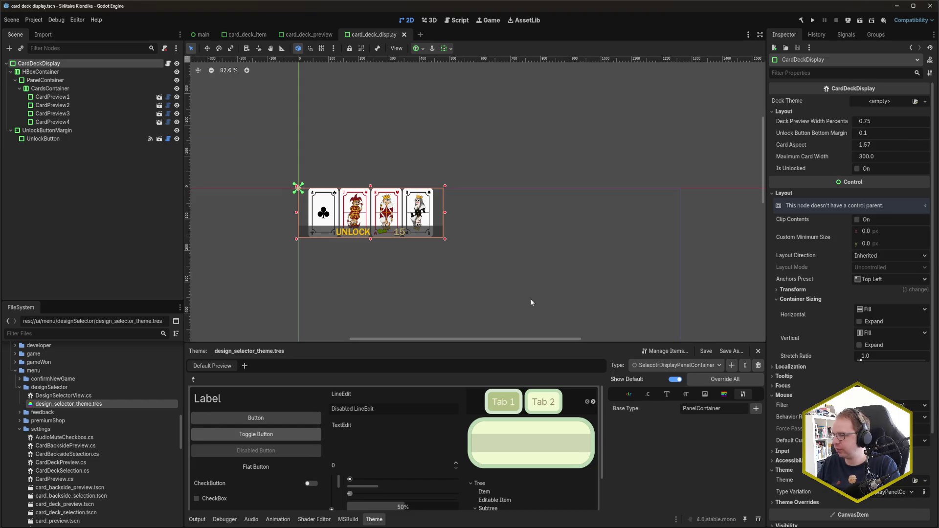
click(302, 35)
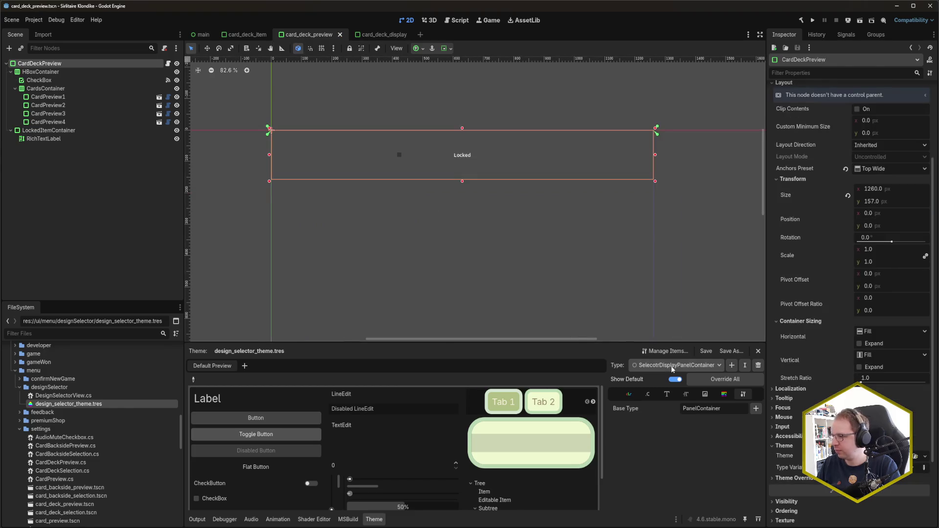
click(744, 366)
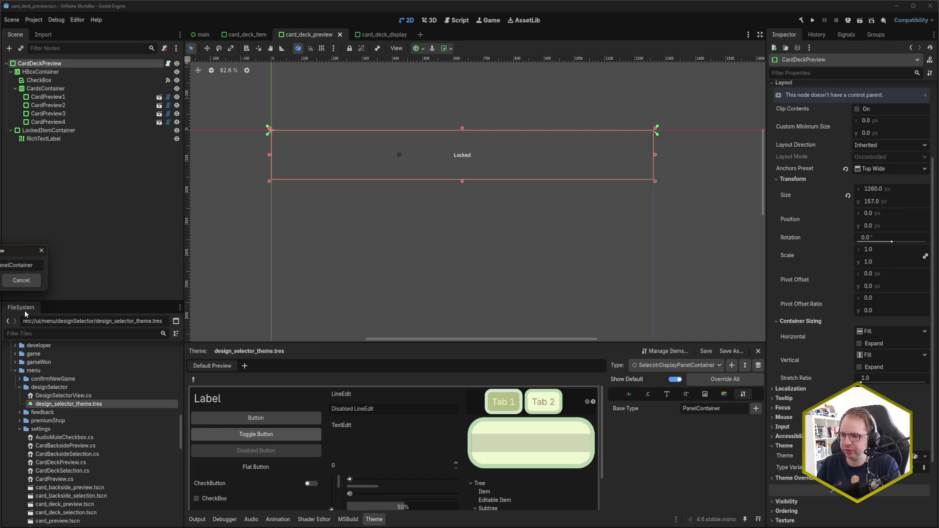
key(ctrl+a)
text(SelectorDisplayPanelContainer)
key(Return)
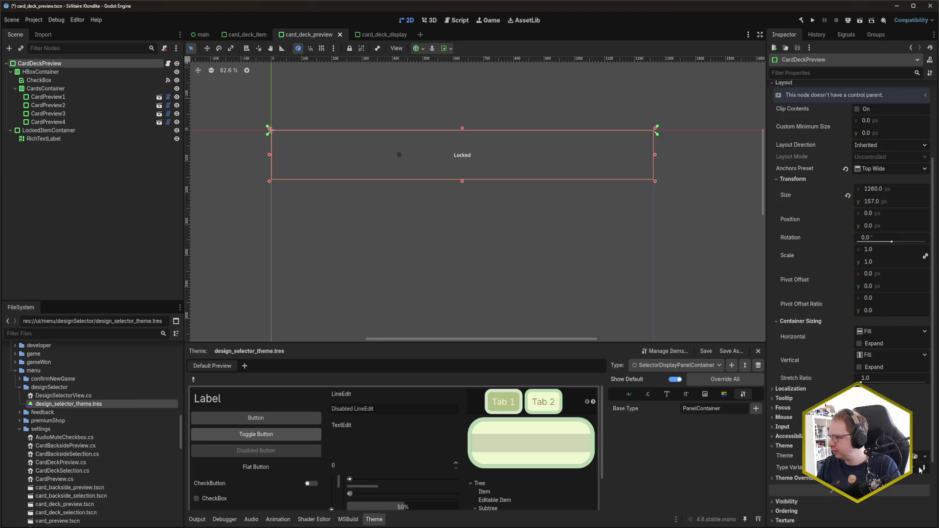
key(F5)
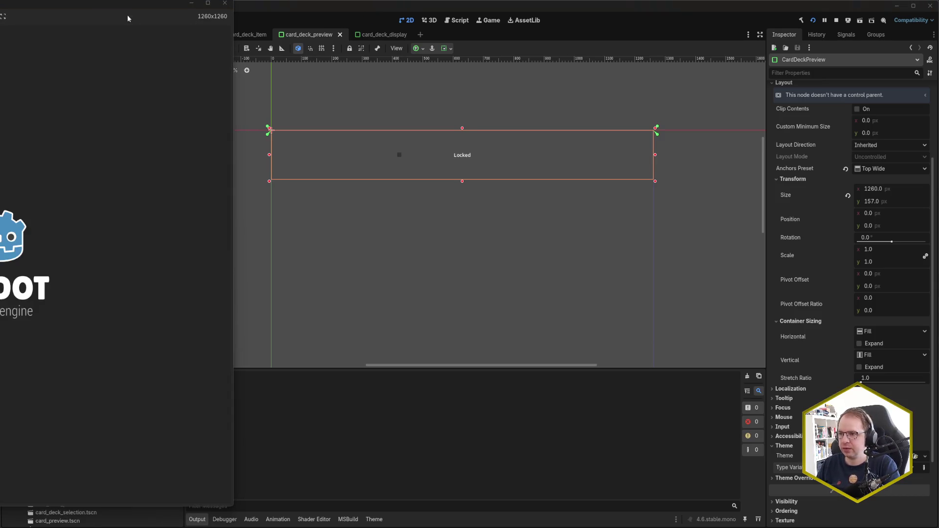
mouse_move(119, 8)
mouse_down()
mouse_move(456, 27)
mouse_move(467, 17)
mouse_up()
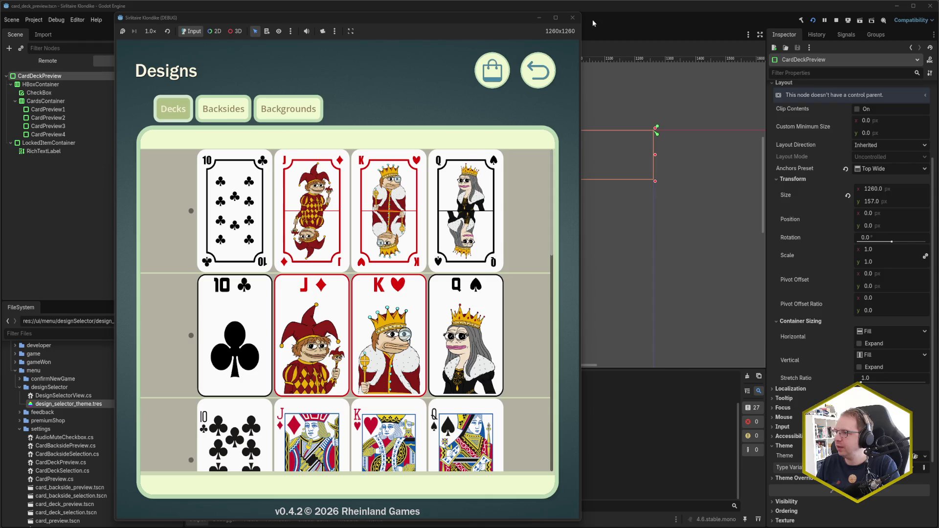
click(572, 18)
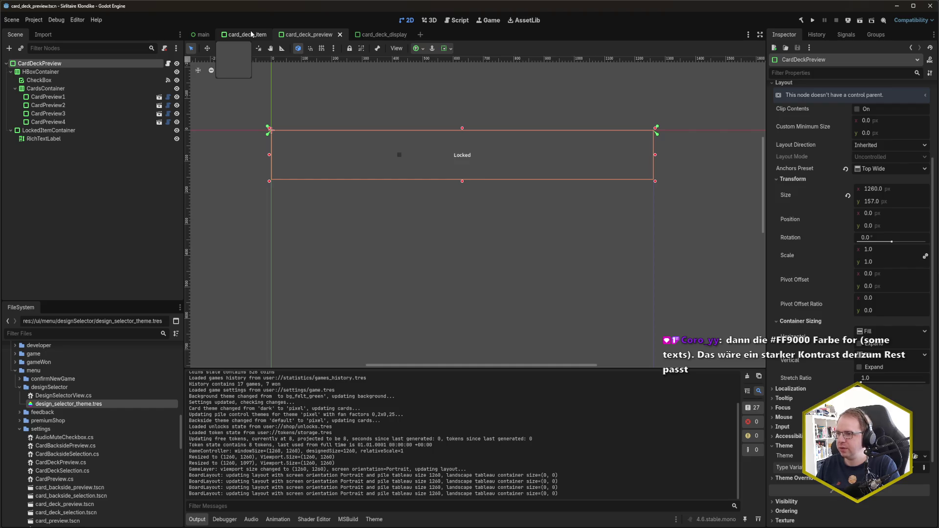
Step: Look over the card_deck_item and main scenes, then close the card_deck_display tab
click(251, 34)
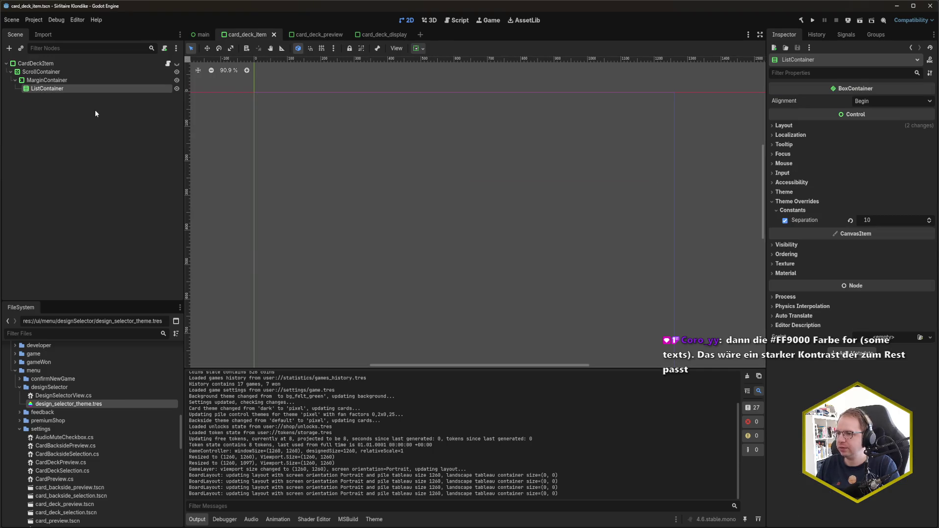
click(204, 36)
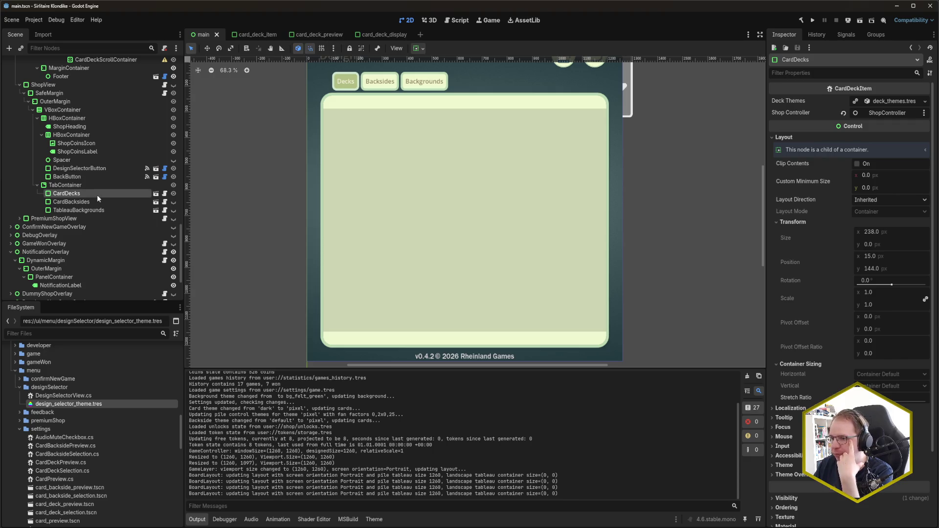
click(374, 35)
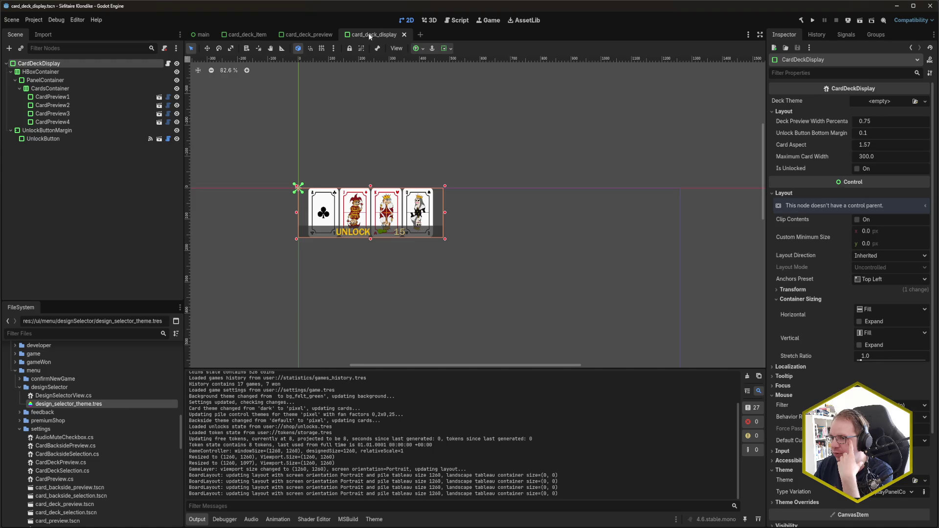
middle_click(377, 36)
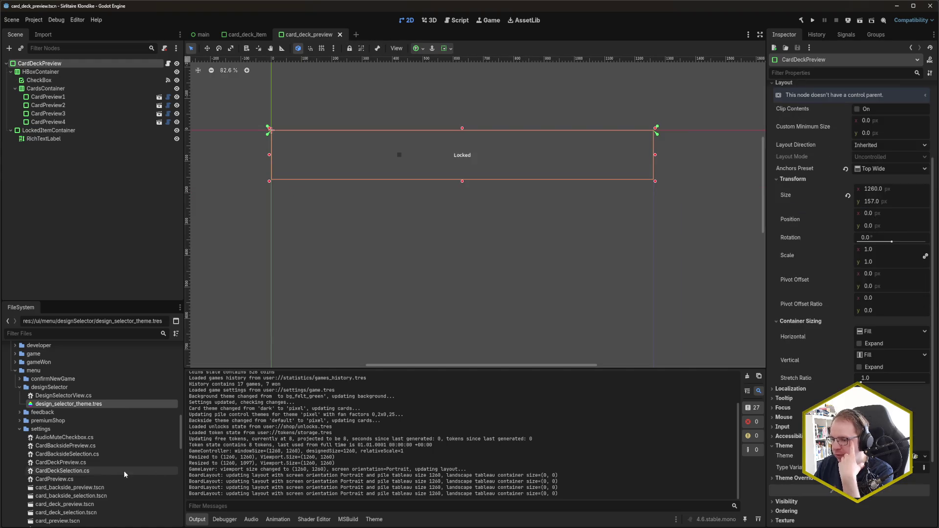
Step: Move the card_deck_item tab to sit right after card_deck_preview
scroll(122, 470, down, 2)
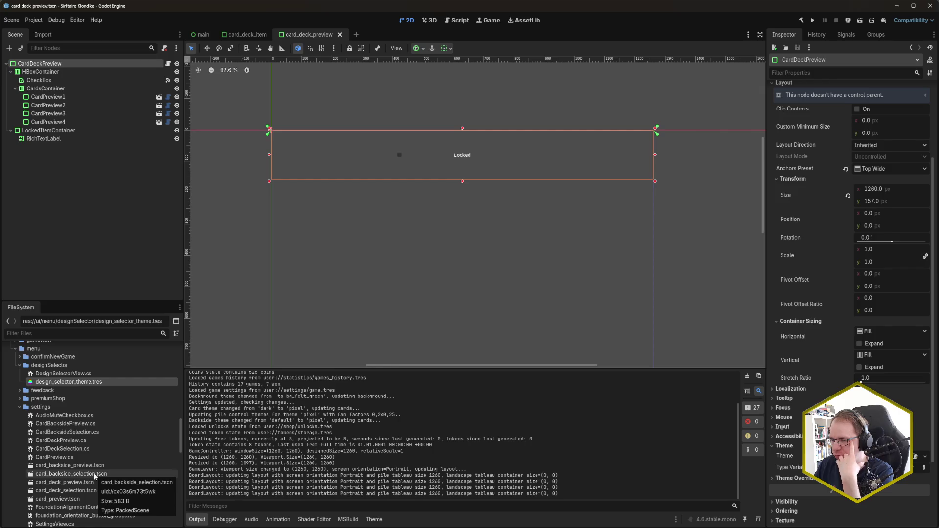
scroll(94, 476, down, 6)
scroll(94, 475, down, 4)
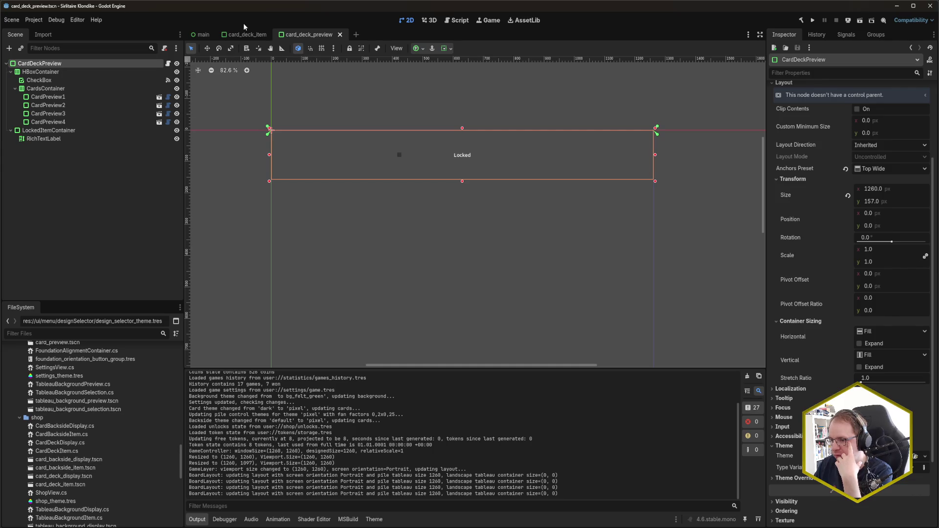
scroll(104, 418, up, 3)
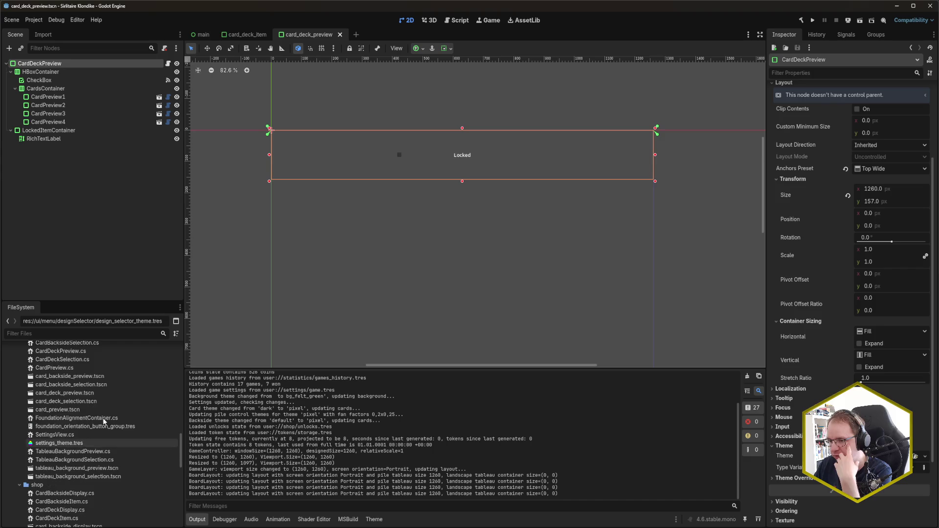
scroll(103, 418, down, 4)
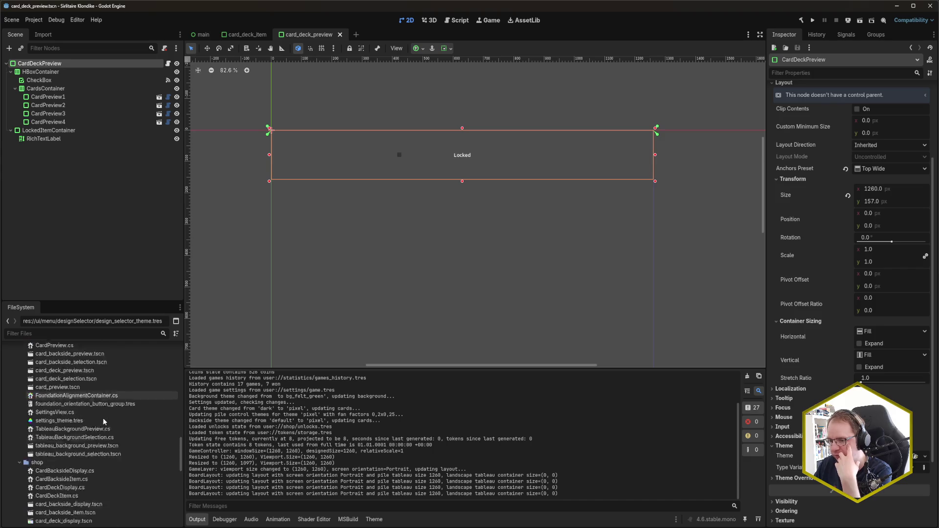
scroll(103, 417, down, 1)
scroll(103, 417, down, 1)
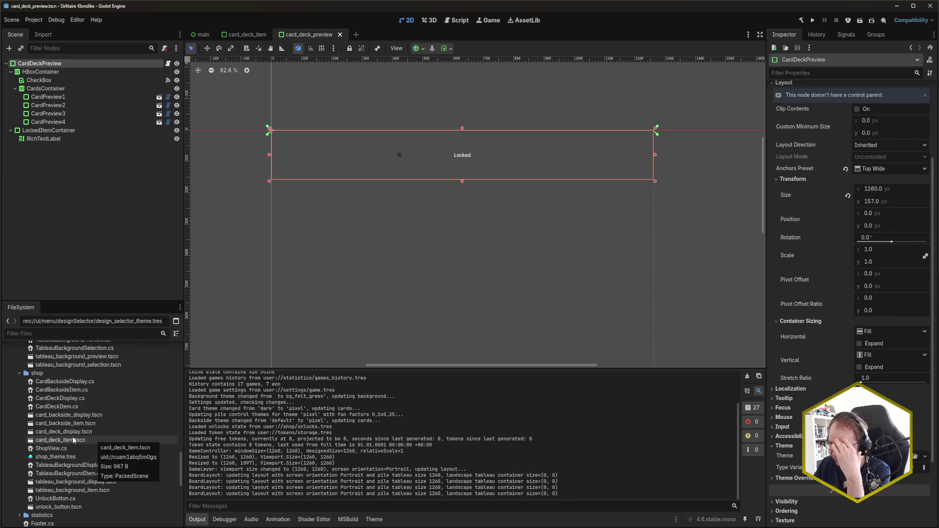
scroll(75, 434, up, 8)
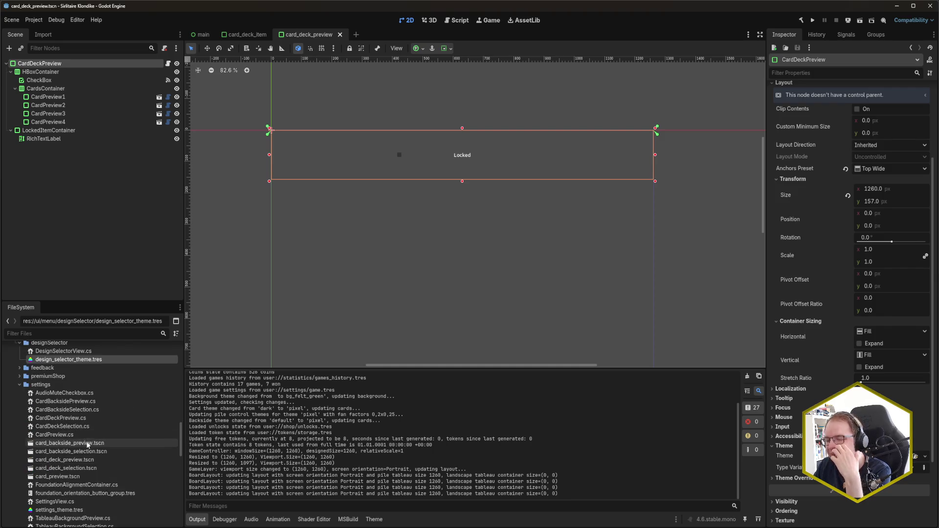
scroll(83, 440, down, 2)
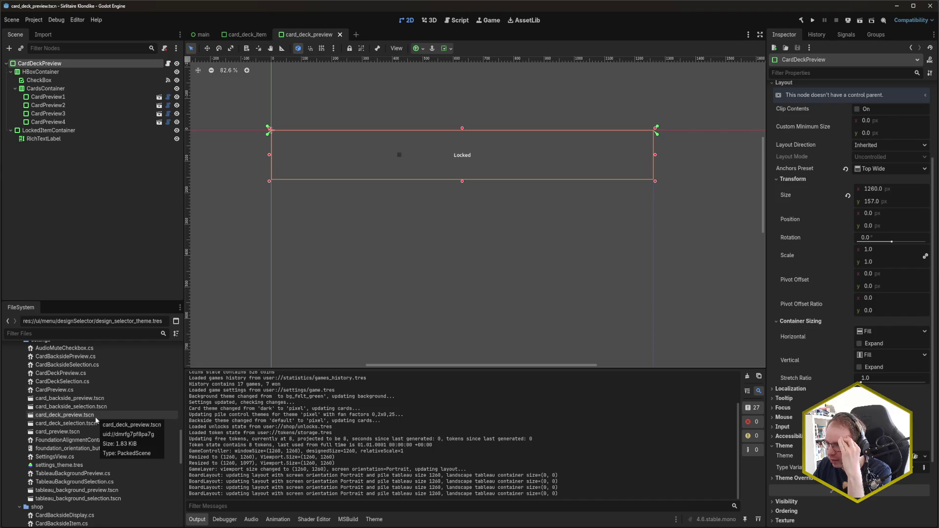
scroll(98, 418, down, 5)
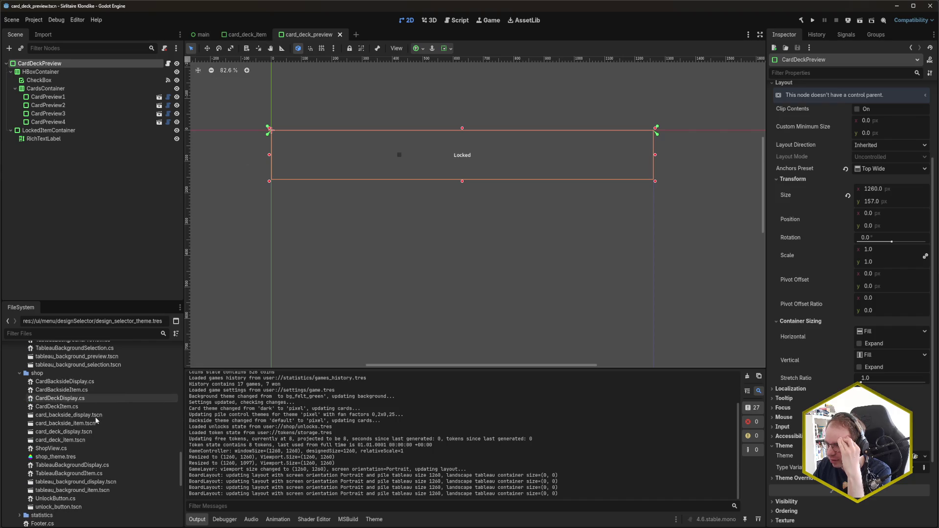
drag(245, 34, 337, 35)
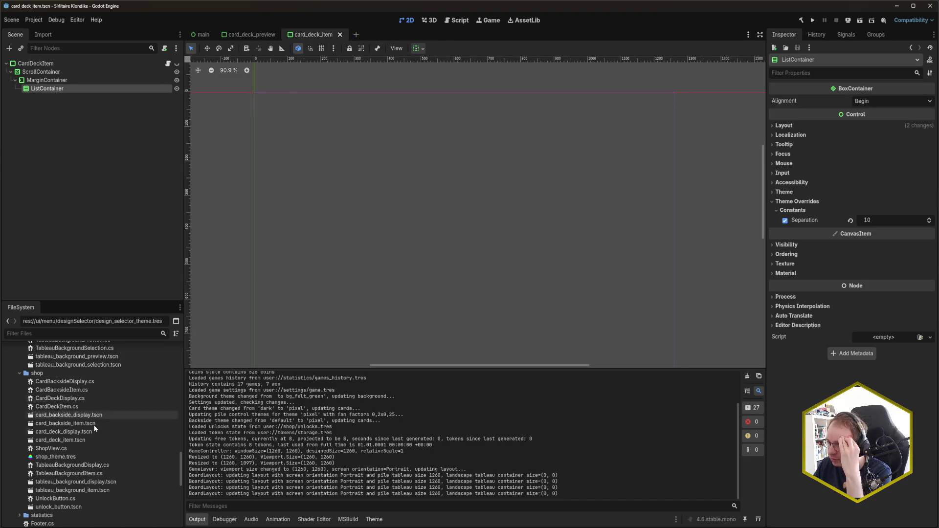
Step: Rename card_deck_item.tscn to card_deck_product.tscn
click(72, 440)
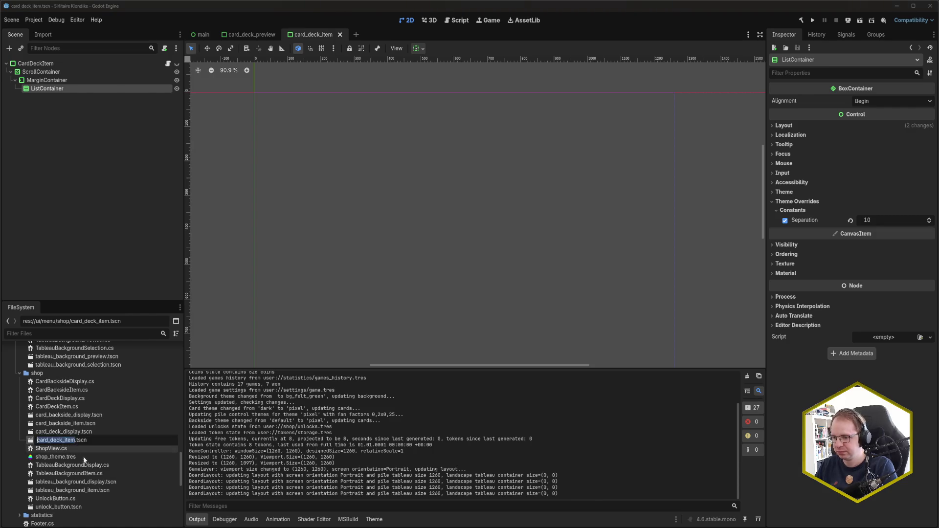
key(F2)
key(BackSpace)
key(BackSpace)
key(BackSpace)
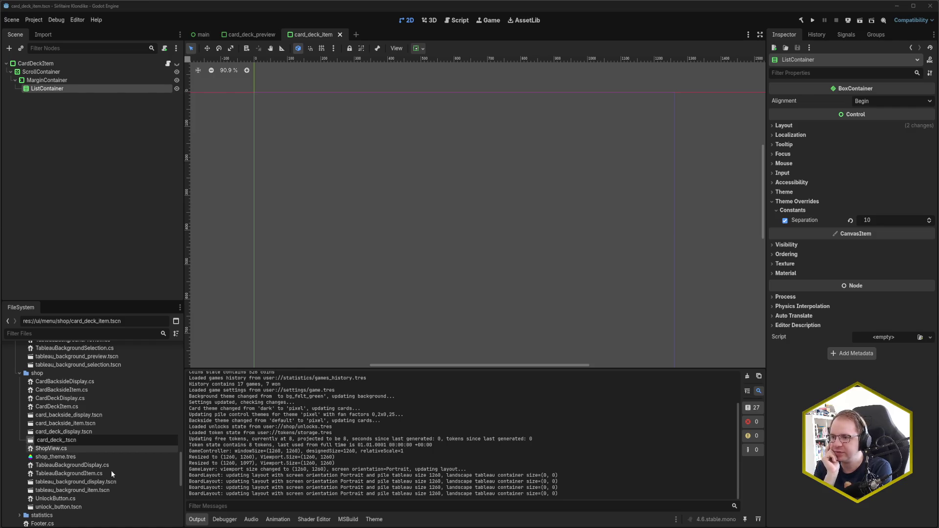
text(item)
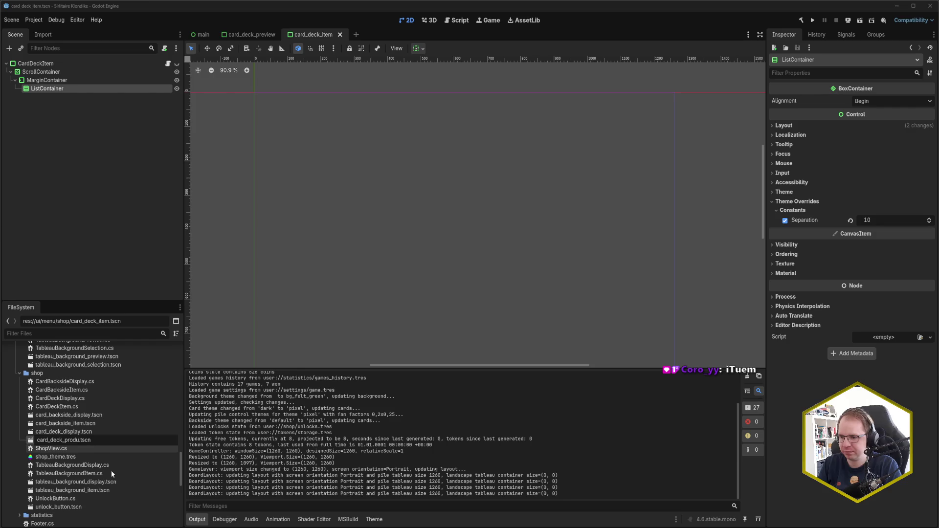
key(Return)
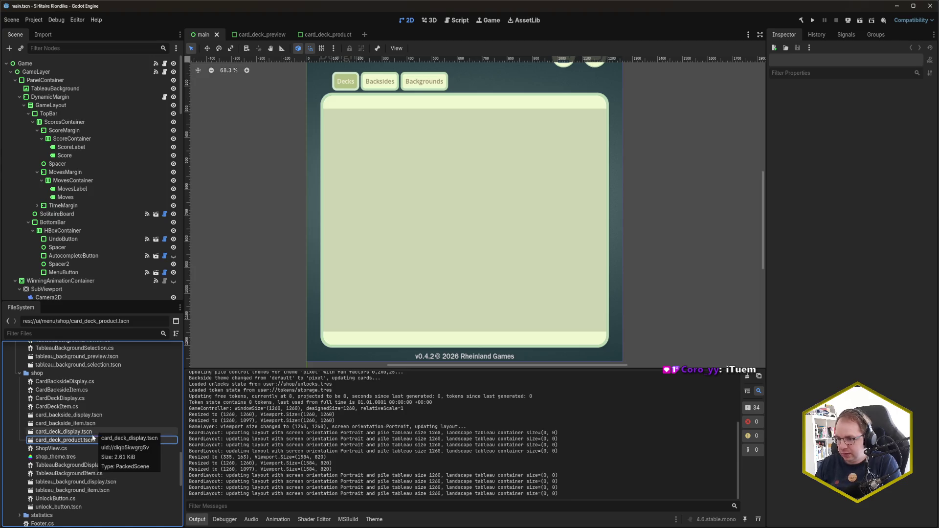
Step: Rename card_backside_item.tscn to card_backside_product.tscn
click(63, 423)
key(F2)
key(Right)
key(BackSpace)
key(BackSpace)
key(BackSpace)
key(BackSpace)
text(item)
key(Return)
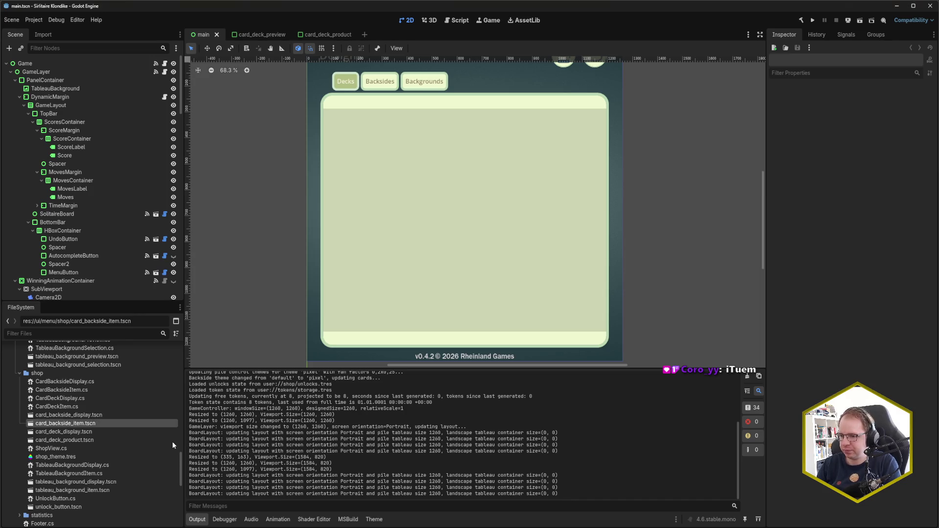
Step: Rename tableau_background_item.tscn to tableau_background_product.tscn
click(101, 484)
click(105, 489)
key(F2)
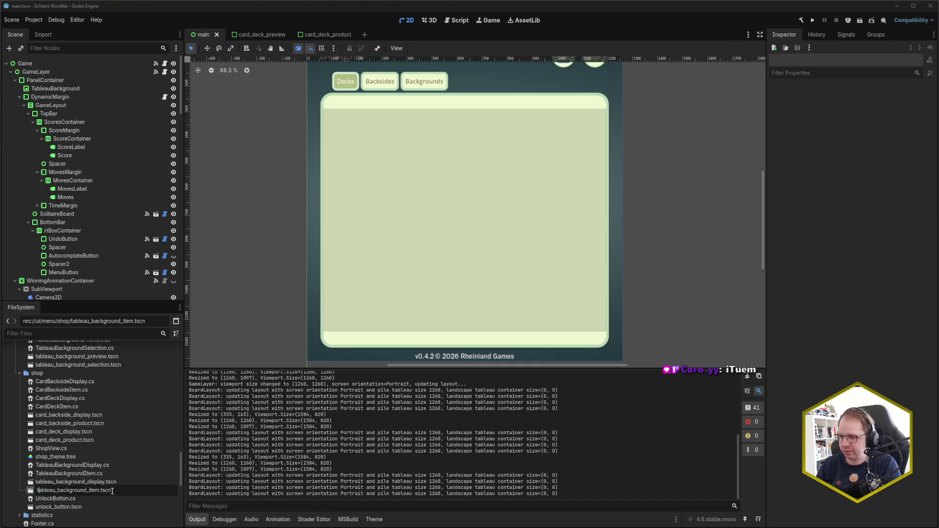
key(Delete)
key(Delete)
key(Delete)
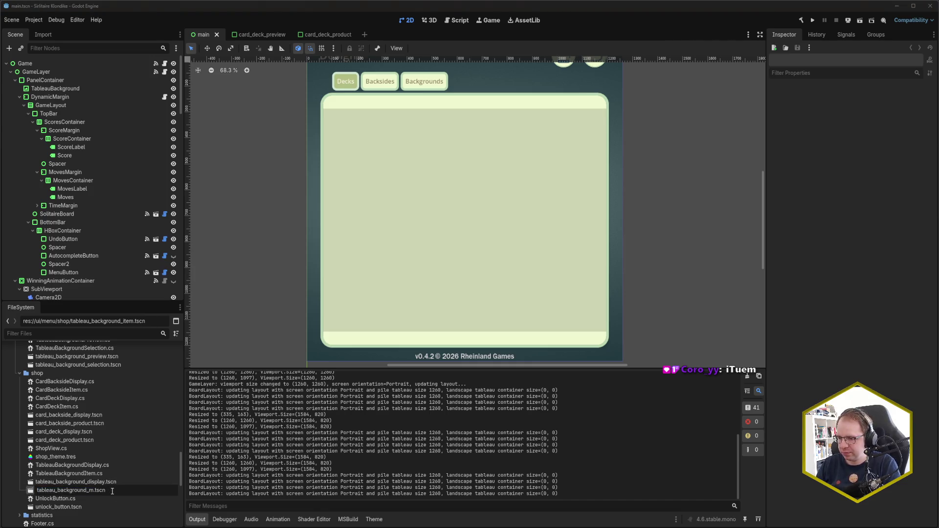
text(product)
key(Return)
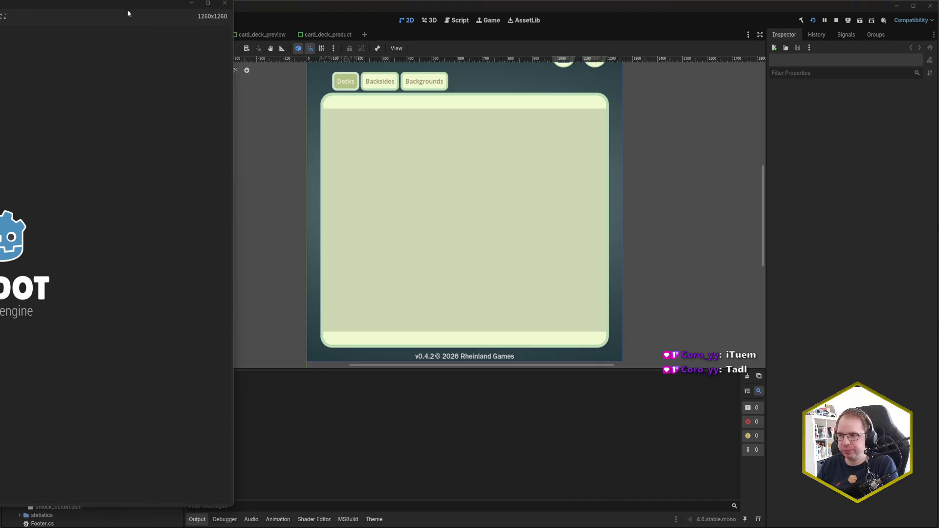
mouse_move(101, 2)
mouse_down()
mouse_move(313, 25)
mouse_move(457, 19)
mouse_up()
click(501, 75)
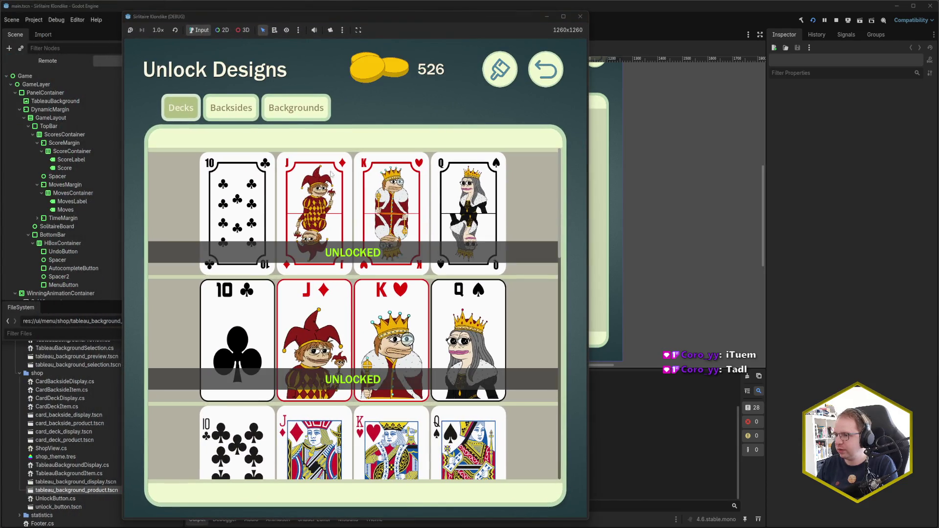
click(296, 107)
click(231, 107)
click(181, 108)
click(237, 113)
click(533, 80)
click(580, 16)
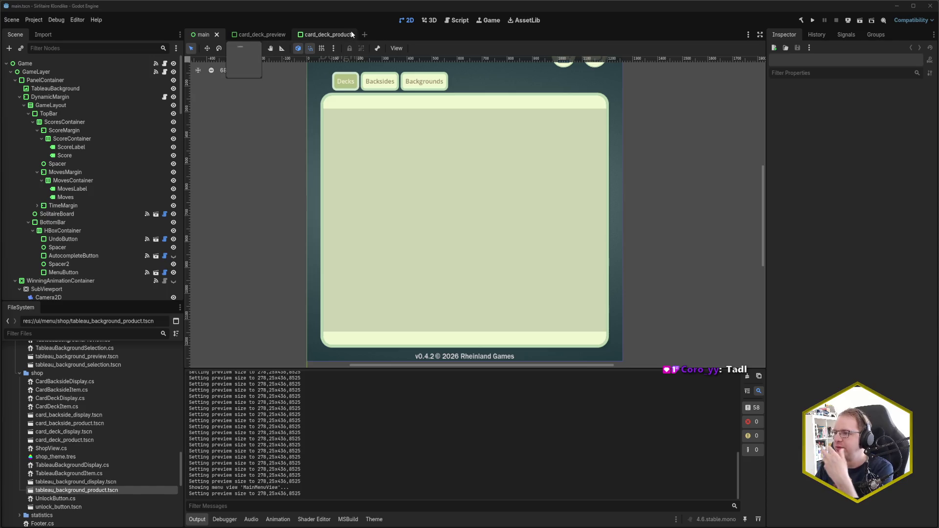
Step: Open card_deck_selection.tscn as the second tab and inspect ListContainer in card_deck_product
scroll(100, 401, up, 5)
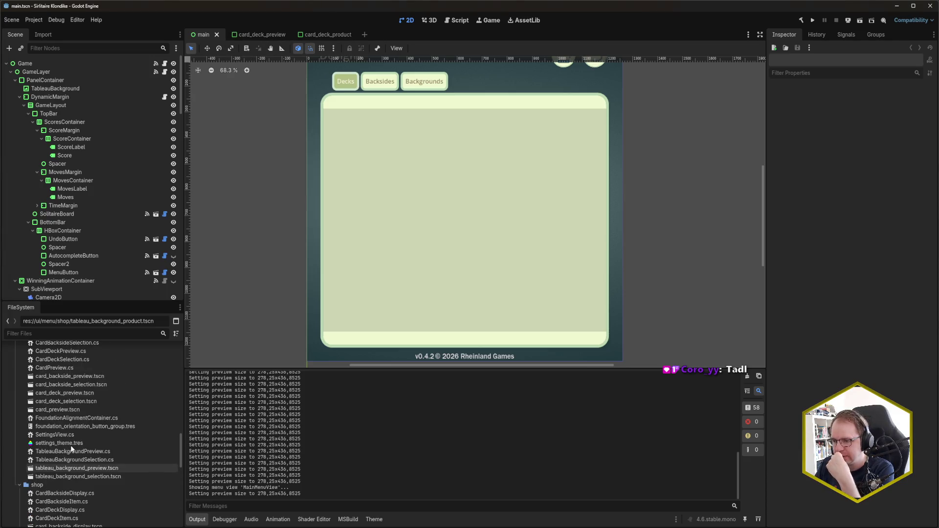
double_click(98, 400)
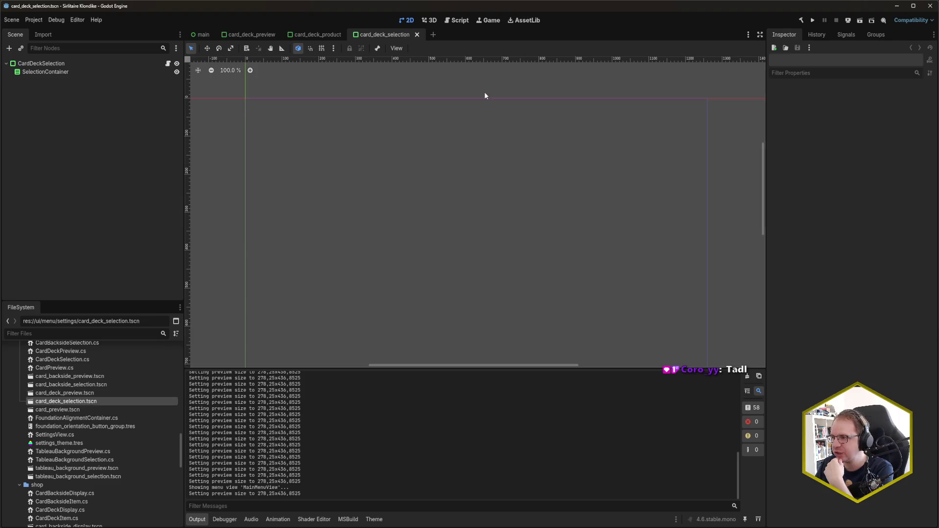
drag(389, 40, 230, 36)
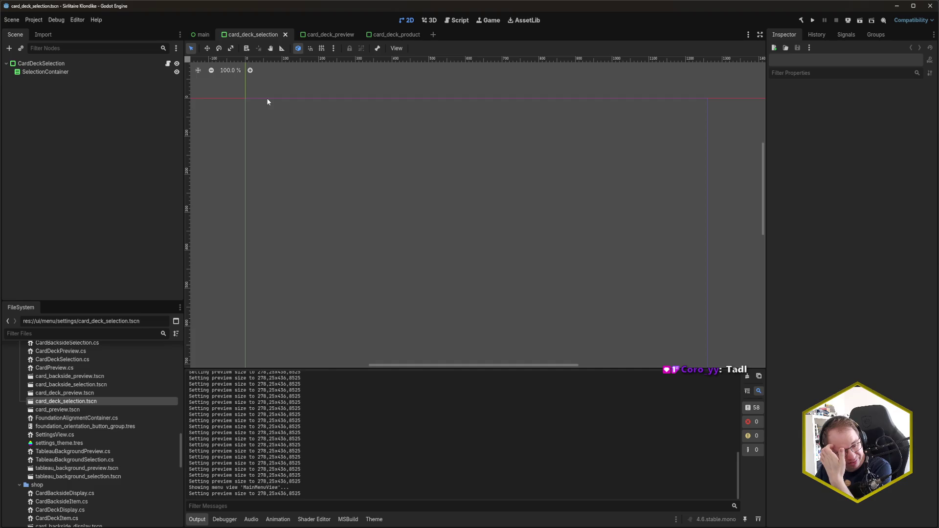
click(403, 36)
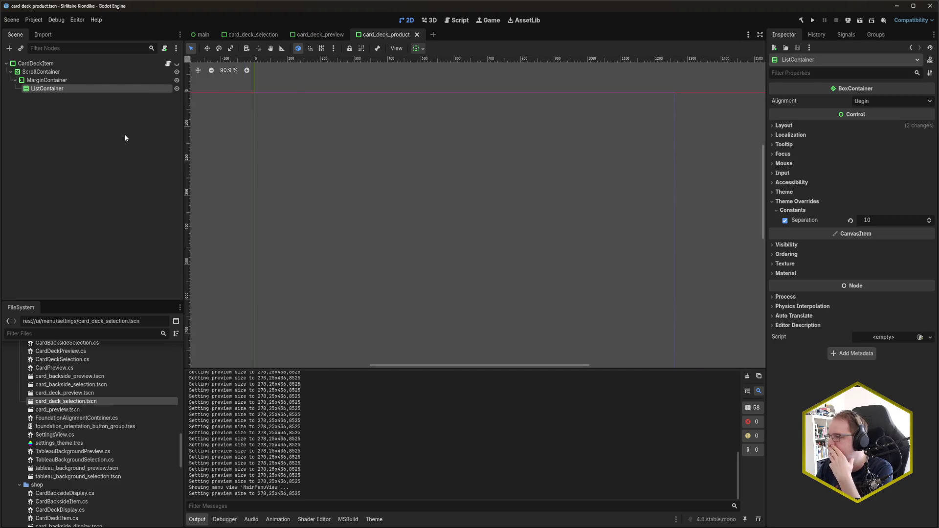
click(96, 132)
click(69, 86)
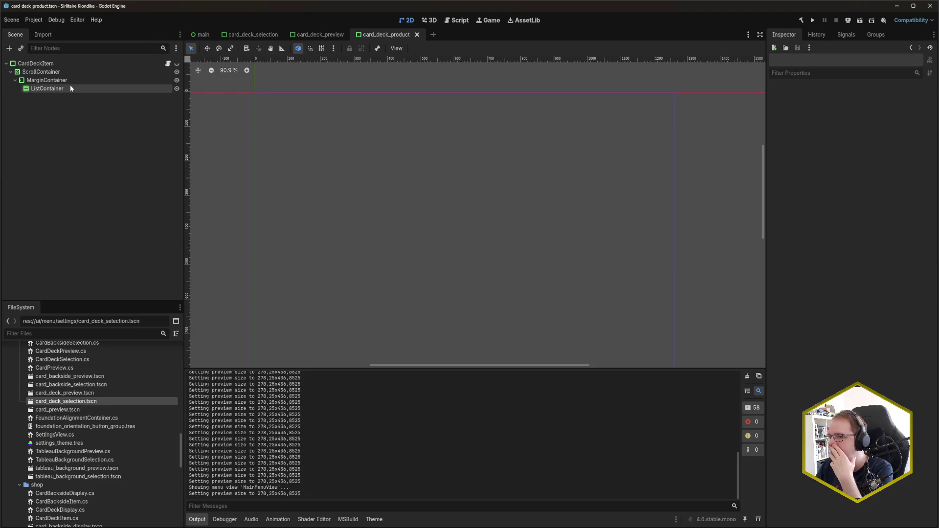
Step: Give SelectionContainer a Separation constant override of 10 and save the scene
click(252, 34)
click(148, 73)
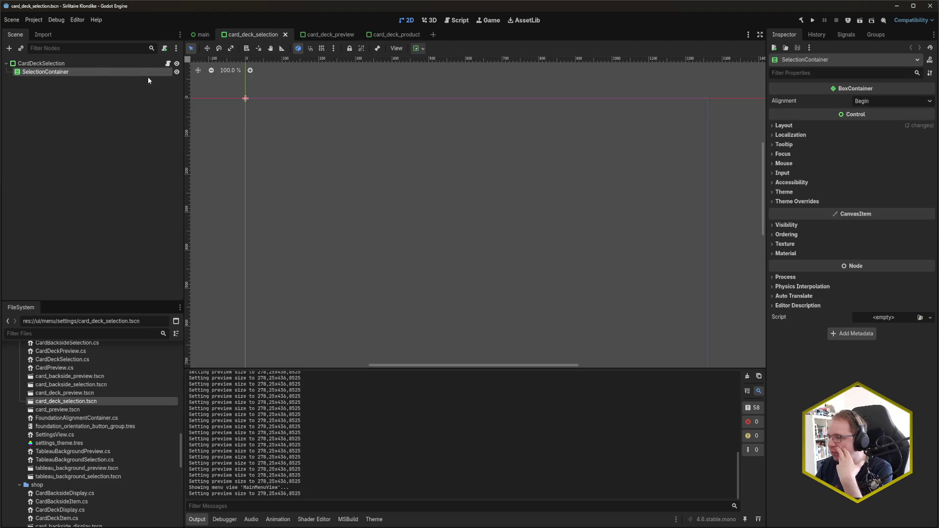
click(805, 201)
click(823, 210)
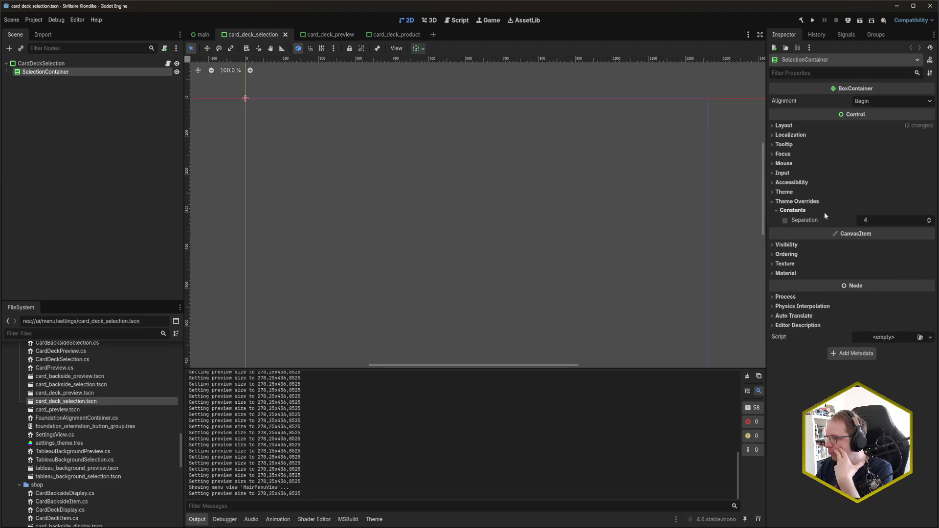
click(791, 220)
text(10)
key(Return)
key(ctrl+s)
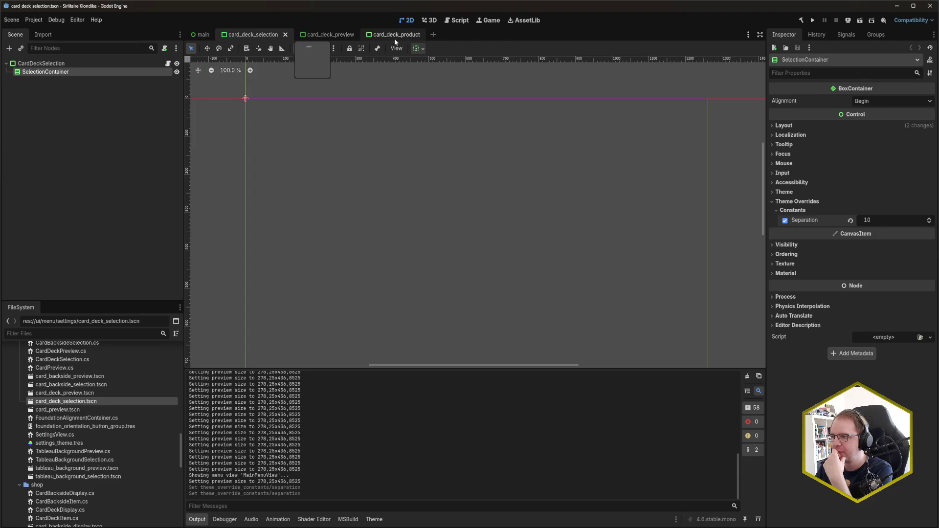
Step: Check MarginContainer in card_deck_product, then open shop_theme.tres in the Theme editor
click(394, 38)
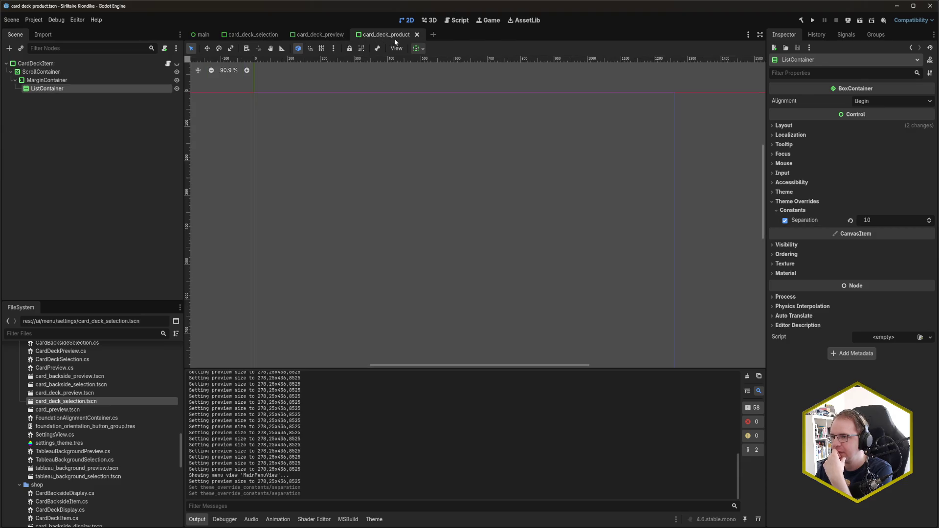
click(66, 79)
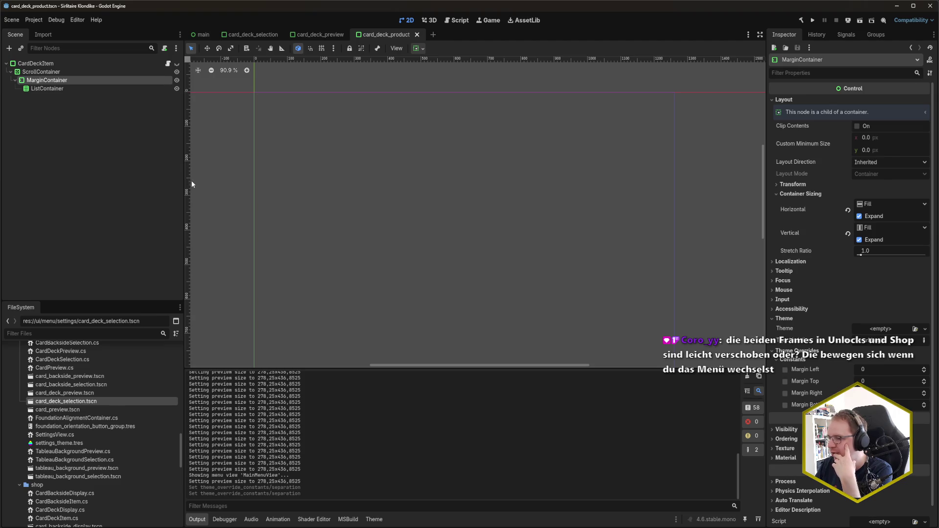
scroll(87, 445, down, 5)
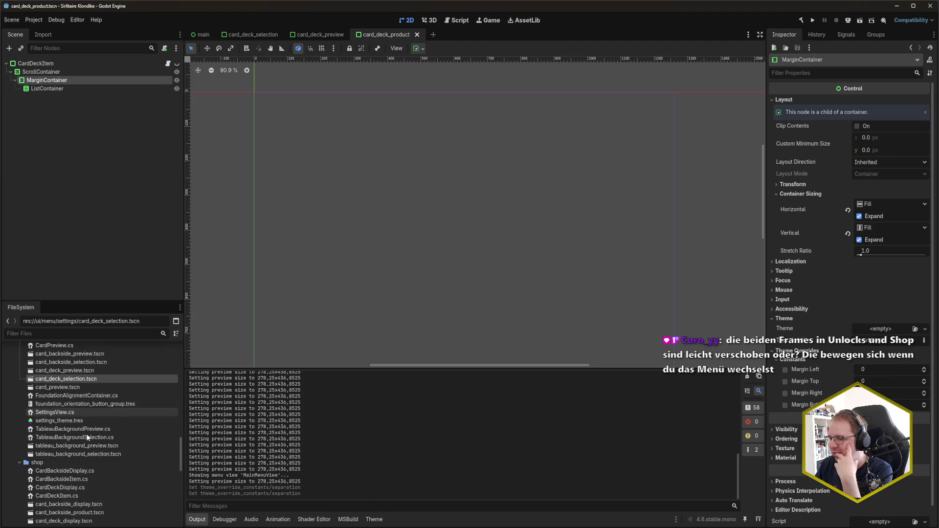
click(81, 479)
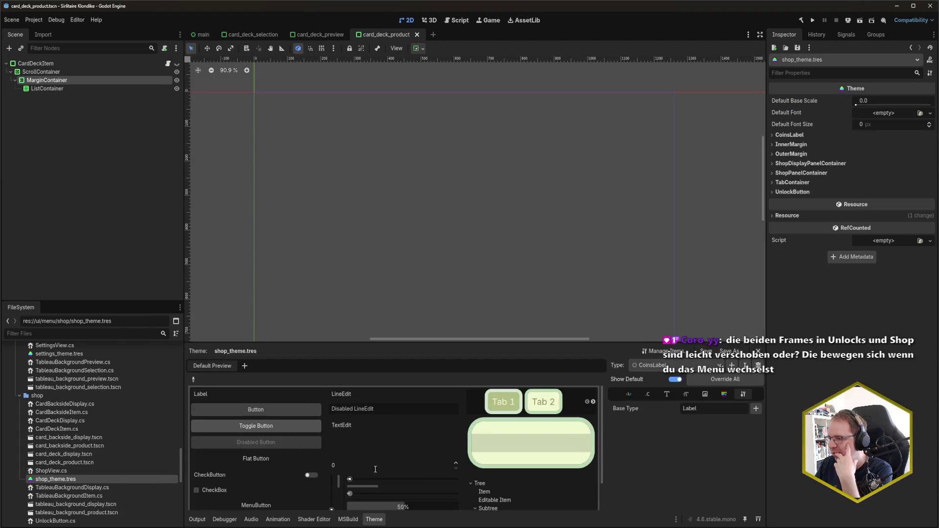
Step: View the InnerMargin type's margin constants in shop_theme.tres
click(653, 365)
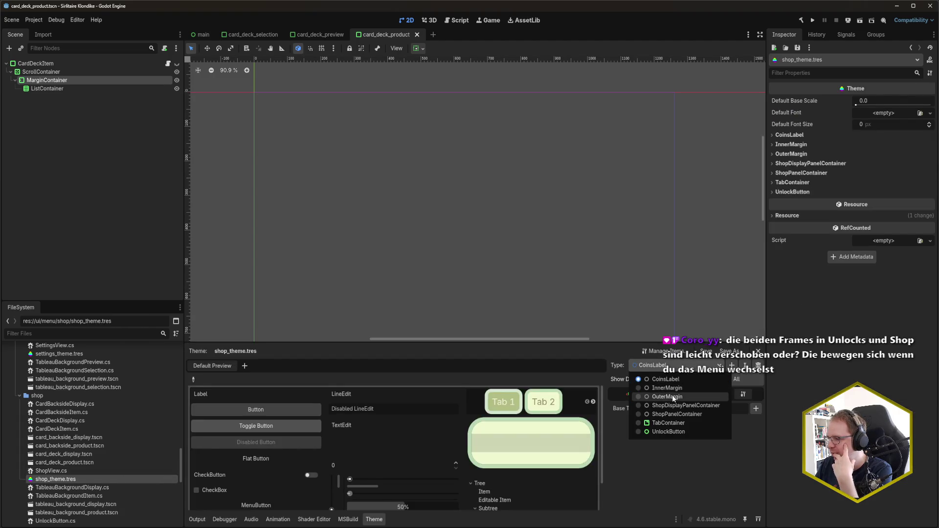
click(675, 390)
click(645, 397)
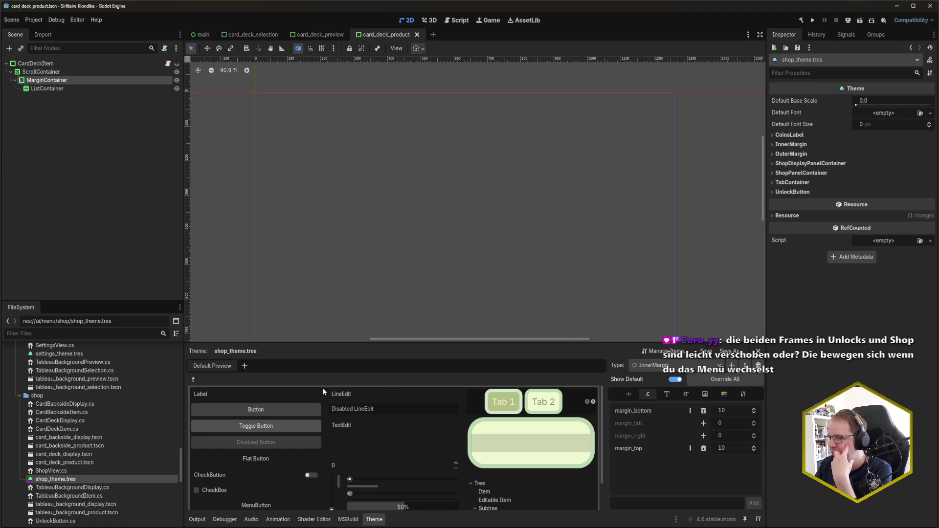
Step: Open design_selector_theme.tres, import InnerMargin with its data from shop_theme.tres, and save
scroll(71, 390, up, 5)
double_click(68, 382)
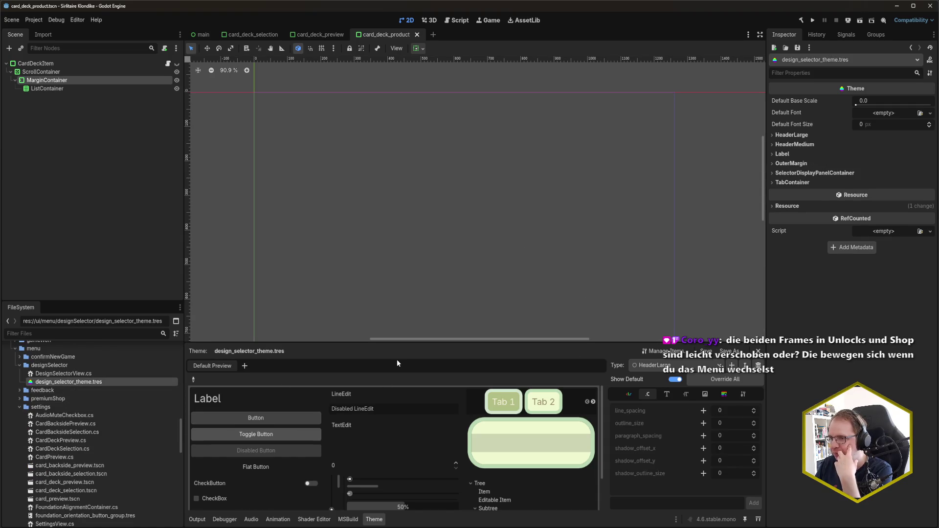
click(652, 365)
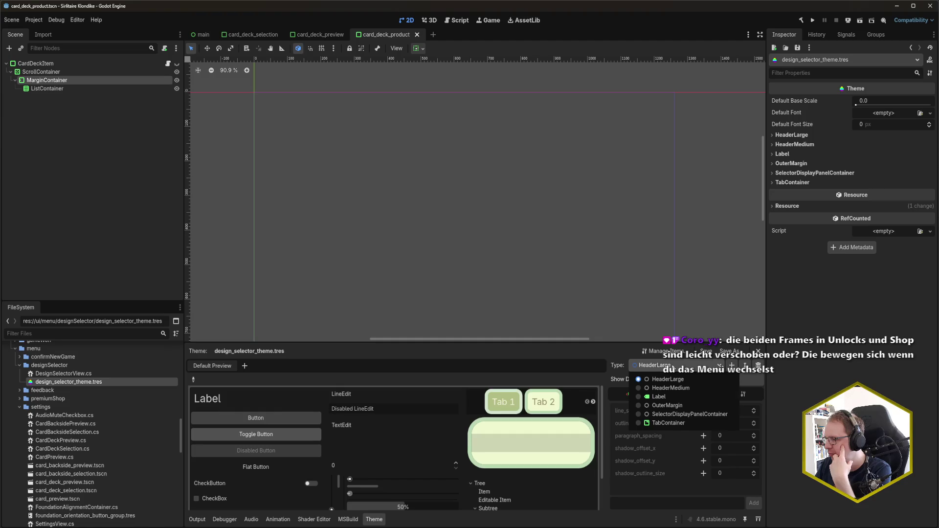
click(663, 351)
click(662, 351)
drag(34, 140, 282, 136)
click(275, 220)
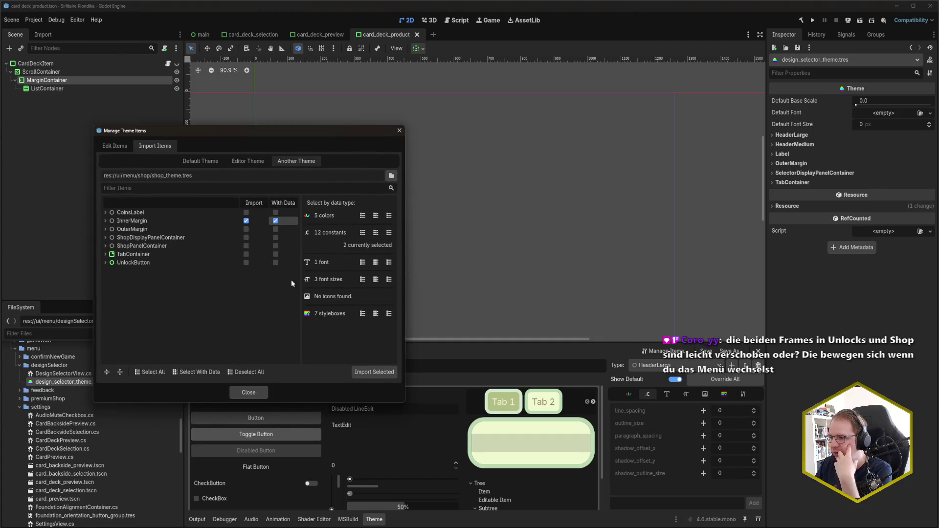
click(372, 373)
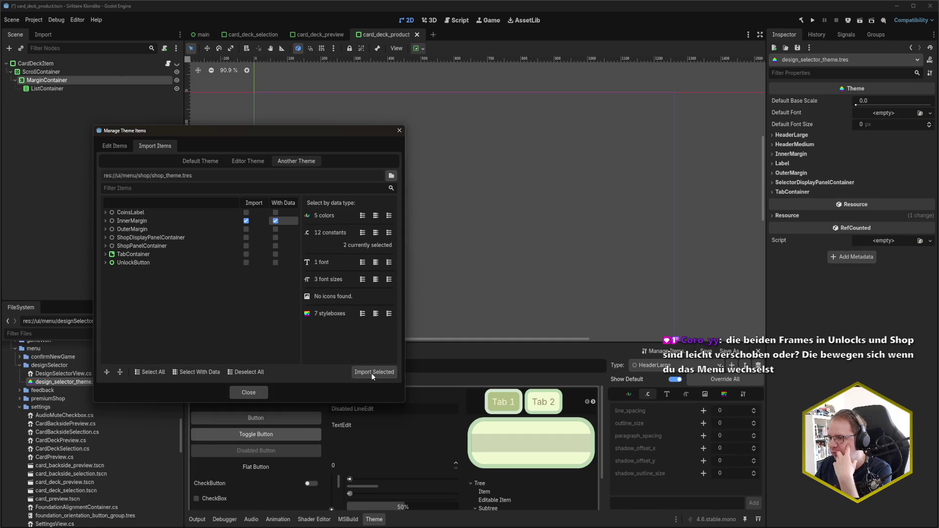
click(251, 393)
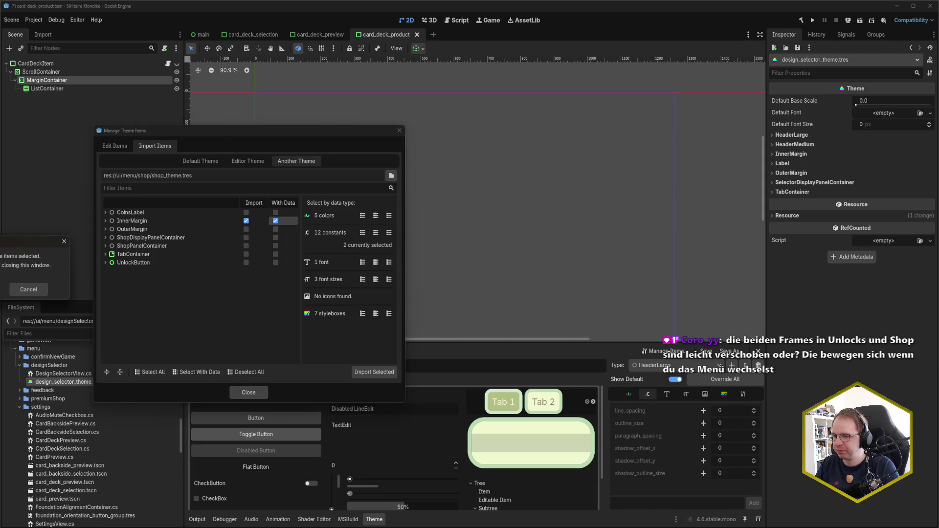
key(Return)
key(ctrl+s)
Step: Set InnerMargin's base type to MarginContainer, save the theme, and run the game with F5
click(675, 366)
click(665, 395)
click(743, 394)
click(754, 410)
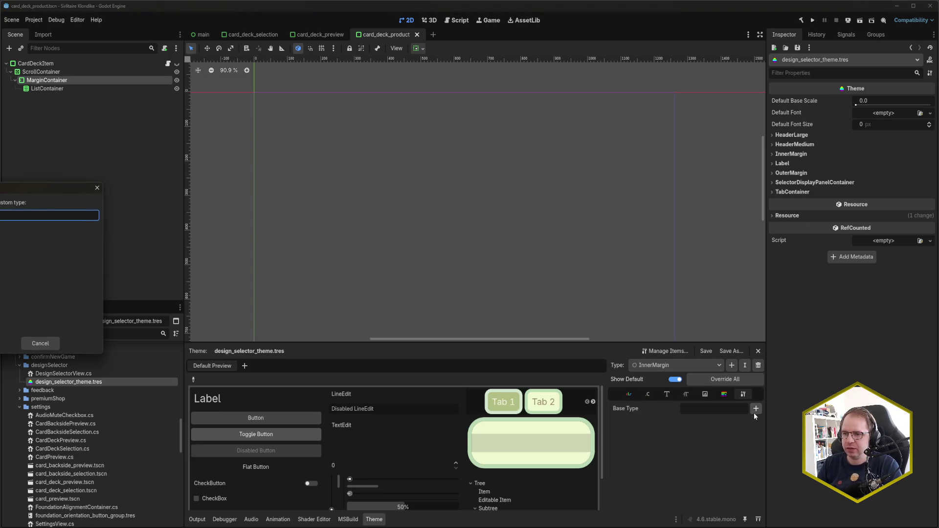
key(Return)
key(ctrl+s)
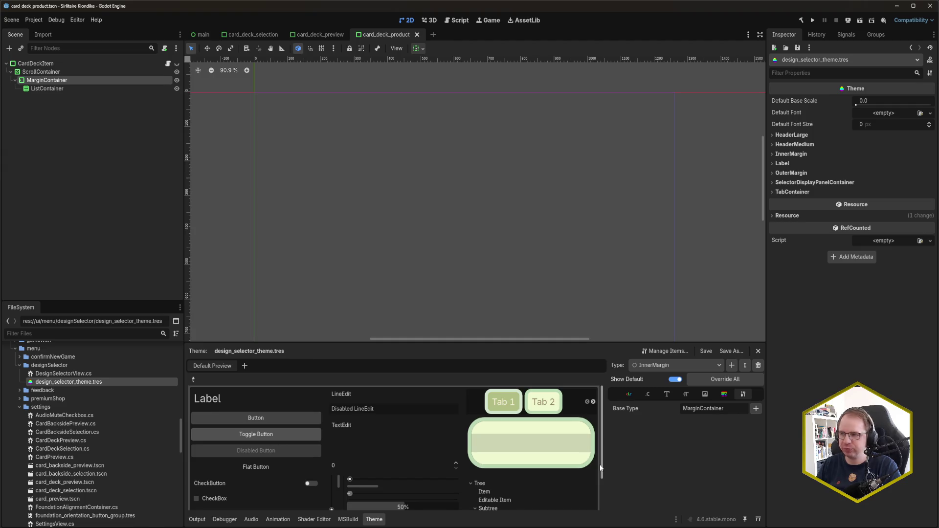
key(F5)
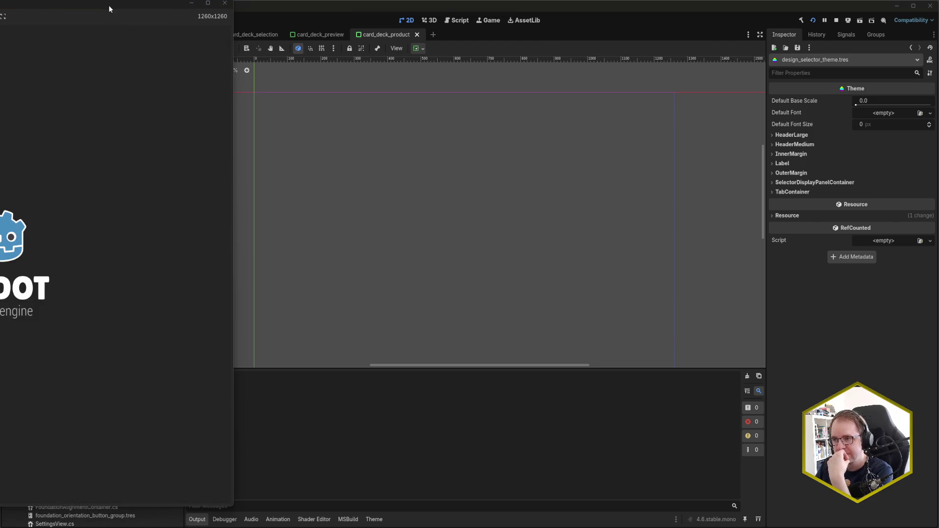
Step: Toggle the game between Designs and Unlock Designs repeatedly, then close it and return to card_deck_selection
mouse_move(108, 4)
mouse_down()
mouse_move(385, 27)
mouse_move(477, 31)
mouse_move(488, 19)
mouse_up()
click(533, 73)
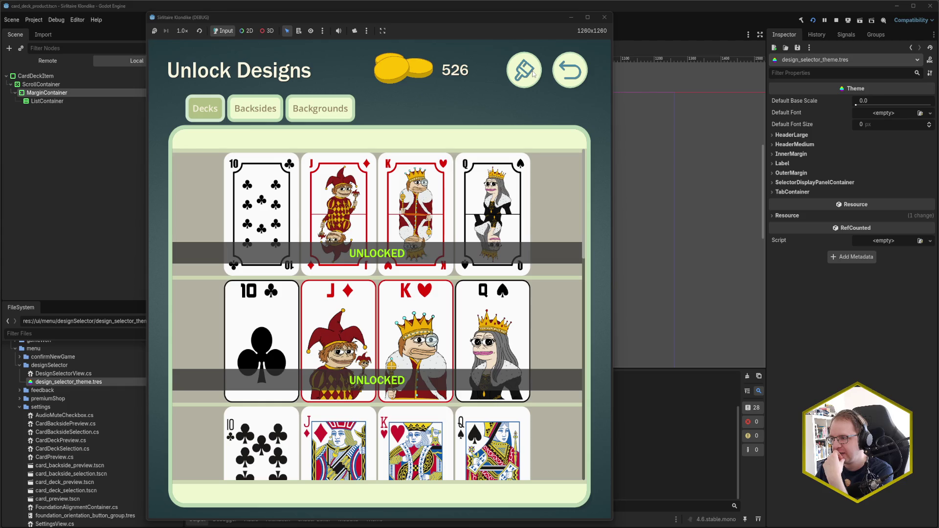
click(533, 73)
click(533, 73)
click(533, 73)
click(533, 73)
click(532, 73)
click(533, 73)
click(533, 73)
click(533, 74)
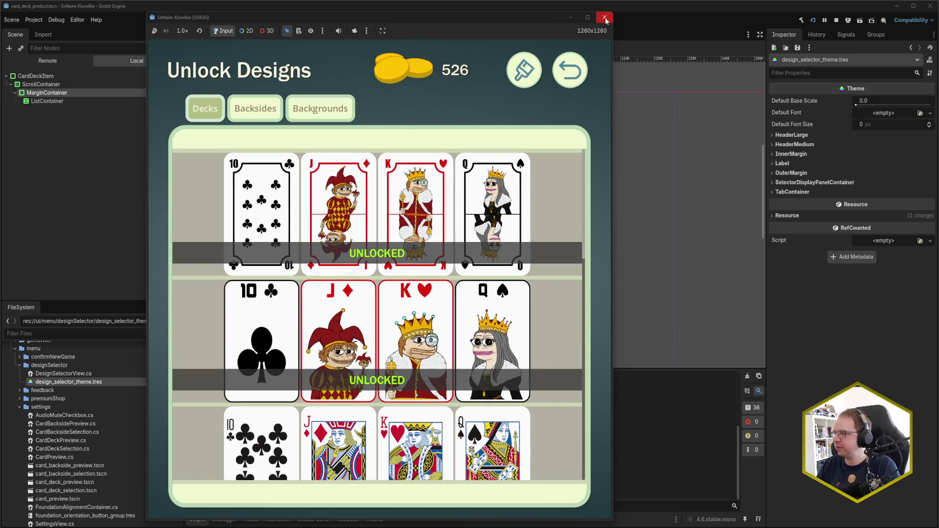
click(605, 18)
click(267, 35)
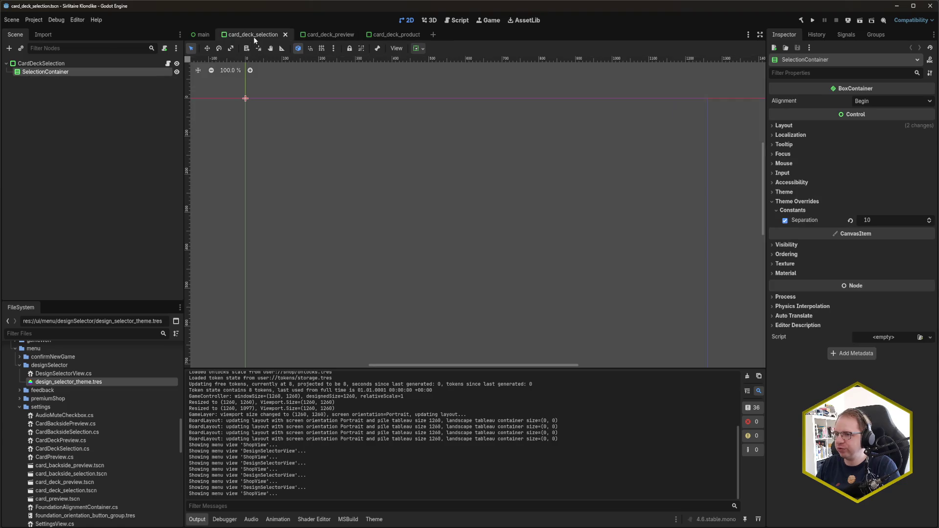
Step: Compare card_deck_product with card_deck_selection and reselect SelectionContainer
click(389, 34)
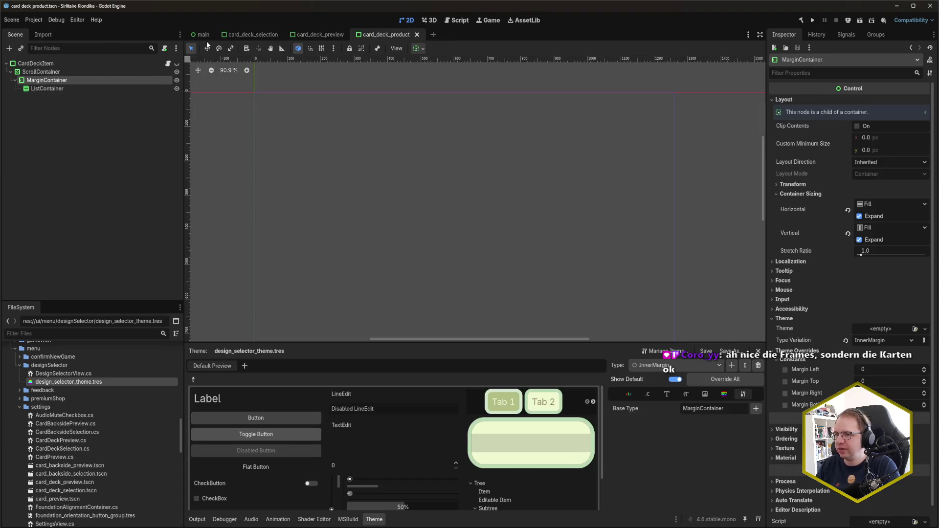
click(257, 32)
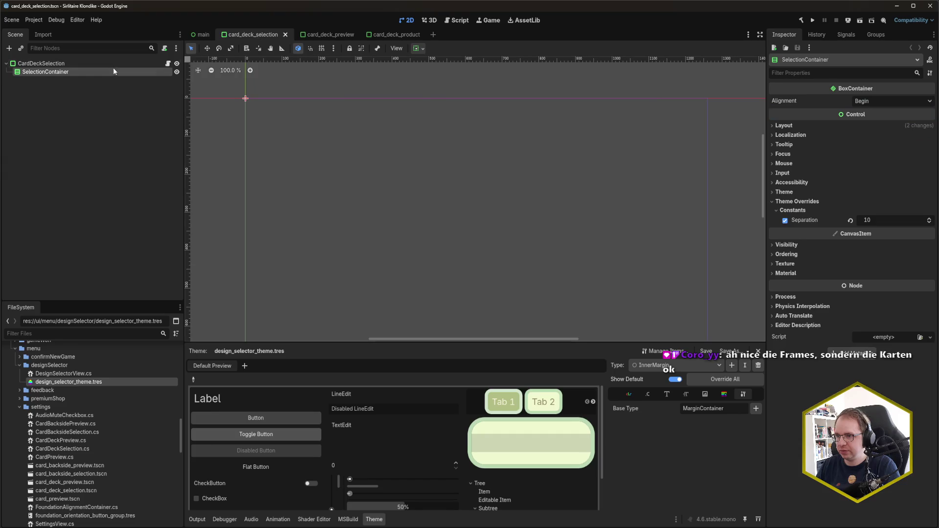
right_click(69, 71)
click(52, 87)
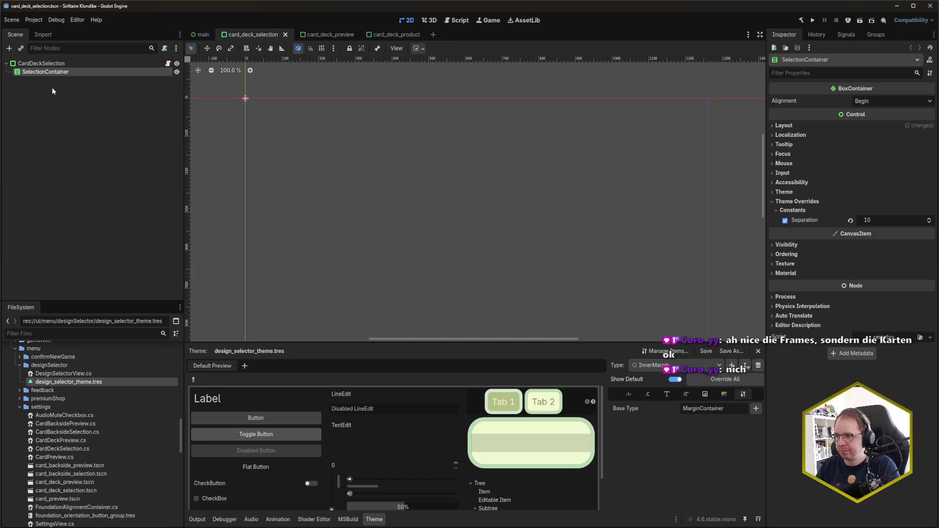
click(56, 67)
click(60, 72)
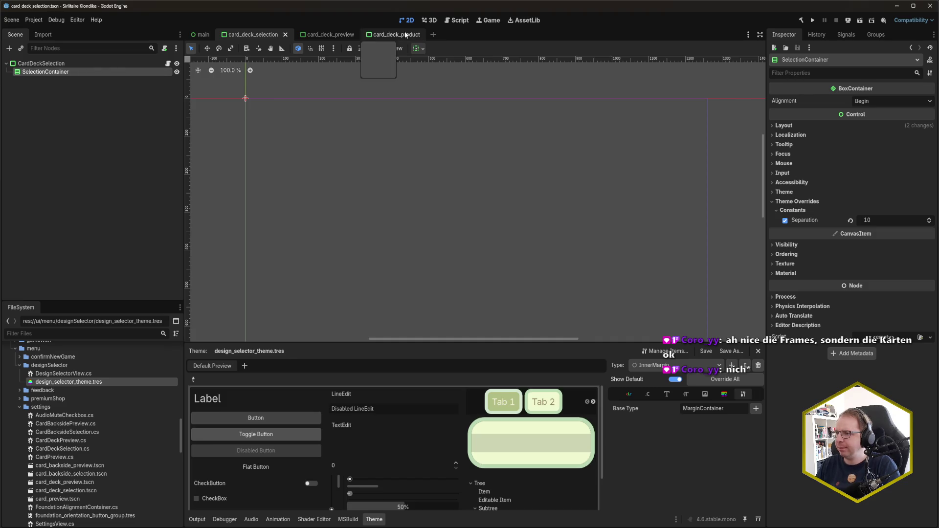
Step: Inspect ScrollContainer and MarginContainer in card_deck_product, then return to SelectionContainer in card_deck_selection
click(405, 35)
click(63, 75)
click(65, 82)
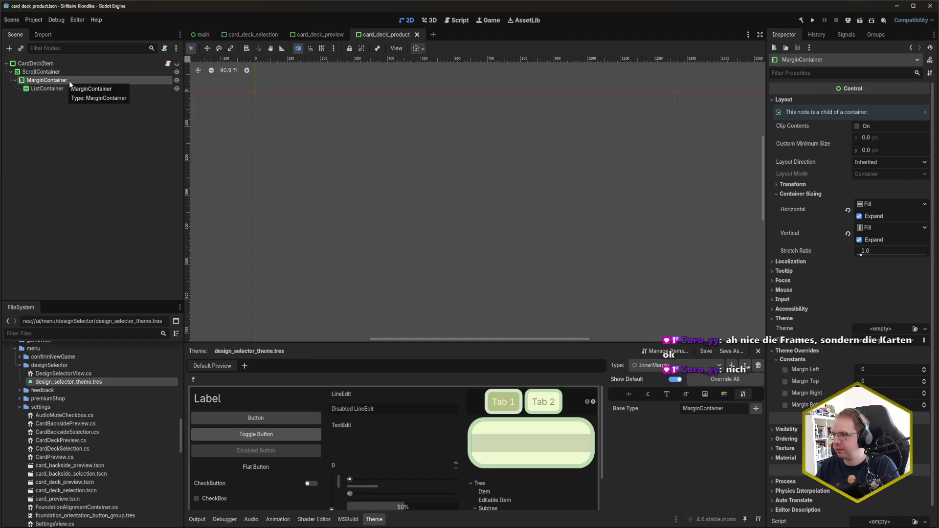
click(247, 37)
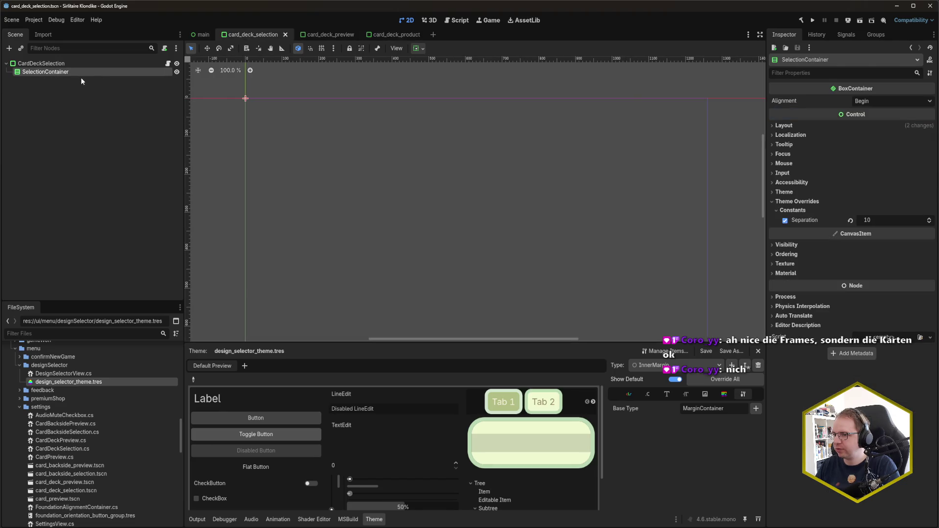
click(390, 38)
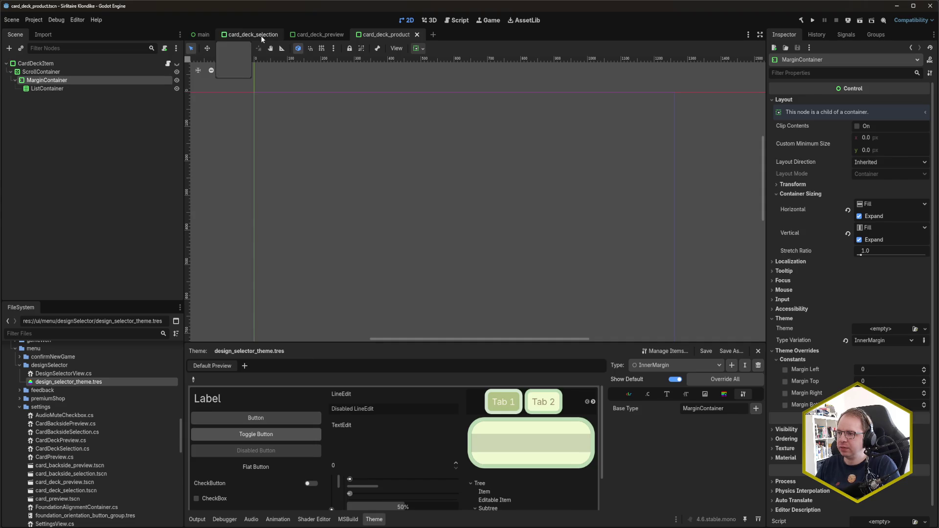
click(261, 36)
right_click(55, 73)
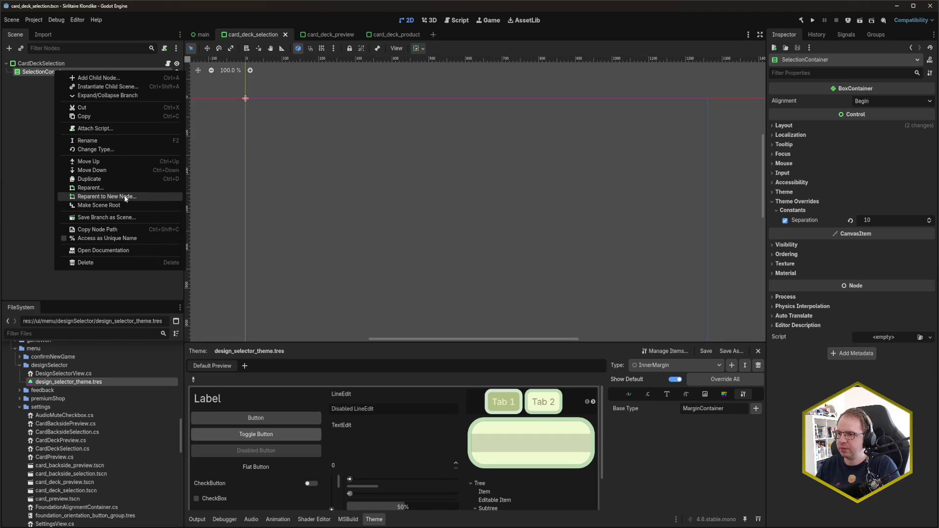
click(38, 125)
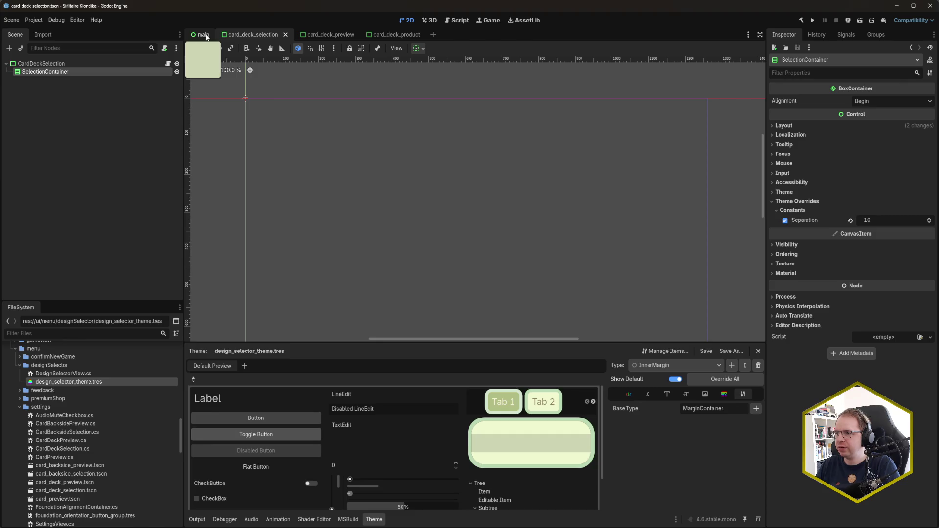
Step: Review DesignSelectorView's node tree in the main scene, then go back to card_deck_selection
click(206, 37)
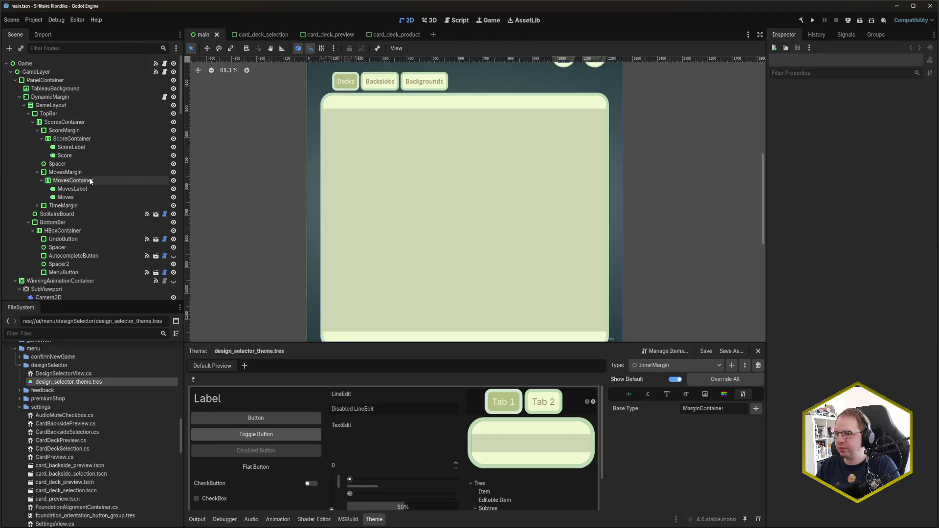
scroll(90, 181, down, 10)
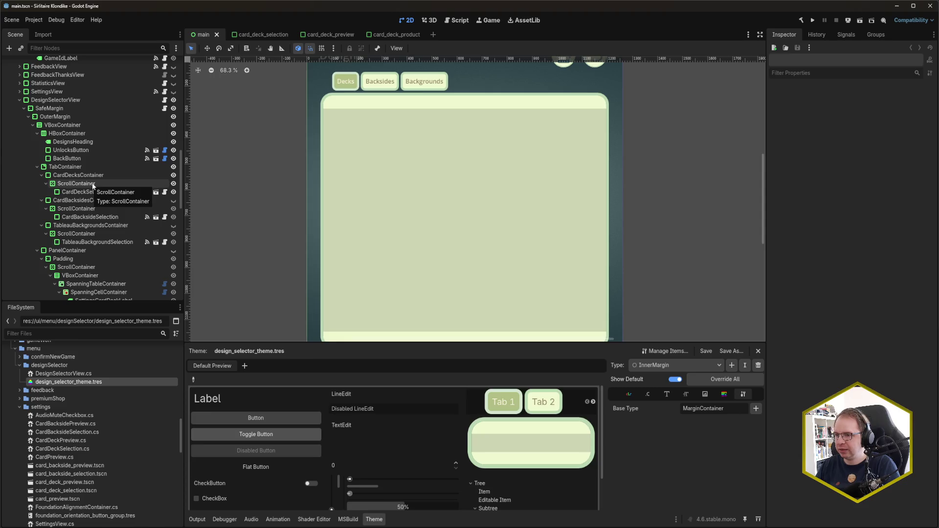
click(258, 37)
Step: Reparent SelectionContainer under a new MarginContainer, keeping the default name
right_click(55, 74)
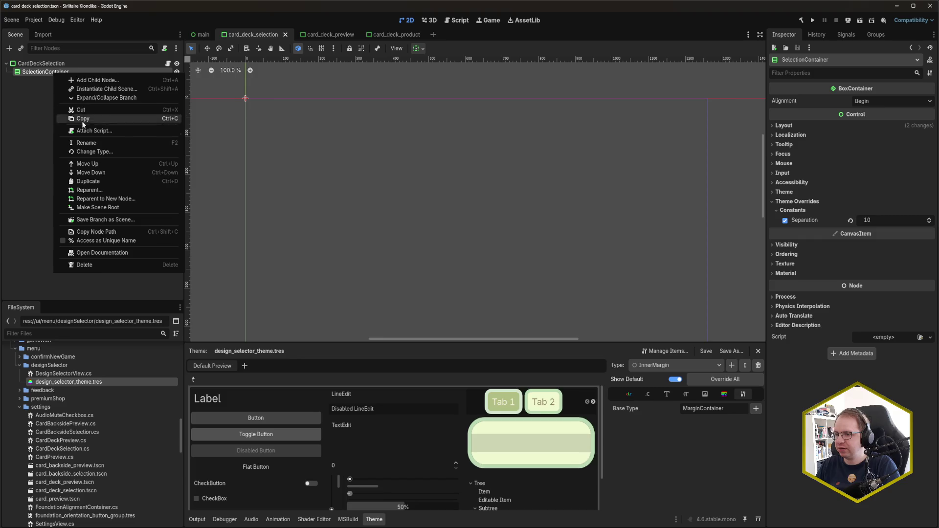
click(127, 199)
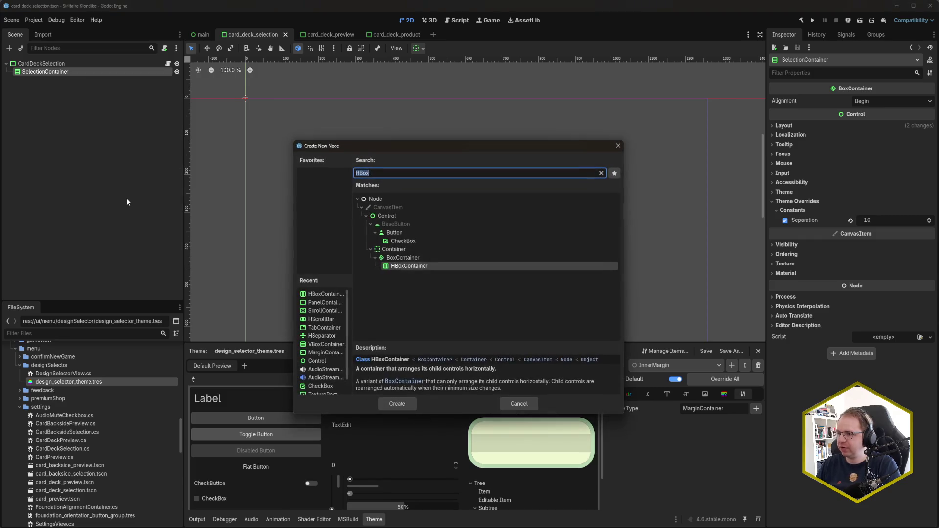
text(margincon)
key(Return)
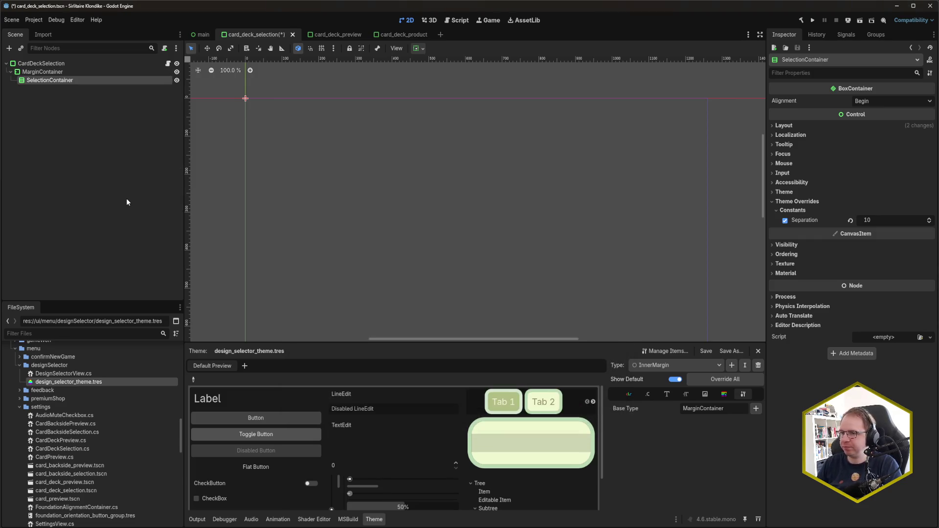
click(55, 74)
key(F2)
text(Inne)
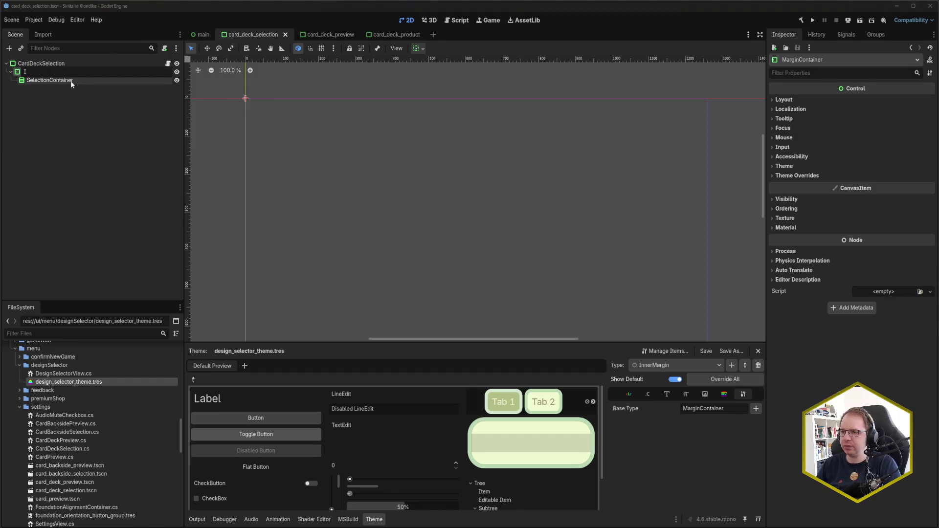
key(Escape)
Step: Set the MarginContainer's Theme Type Variation to InnerMargin and run the game with F6
click(805, 167)
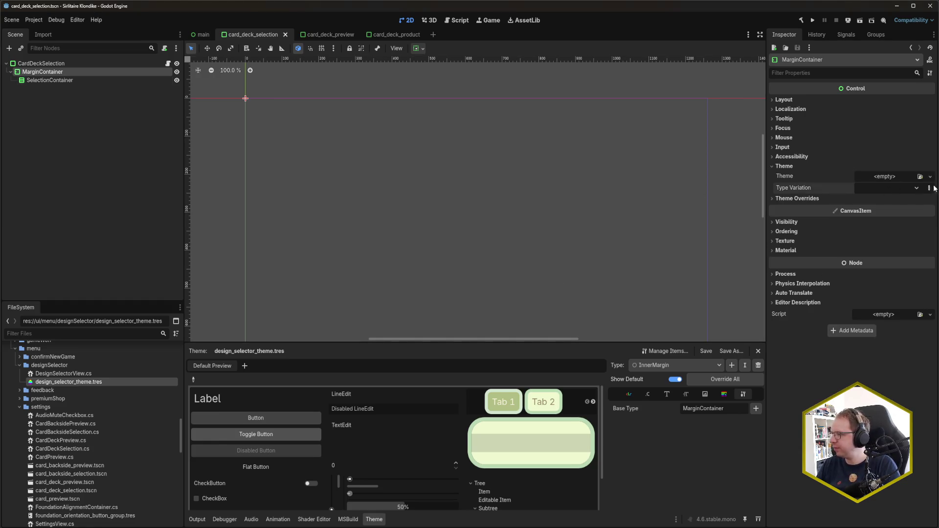
text(InnerMargin)
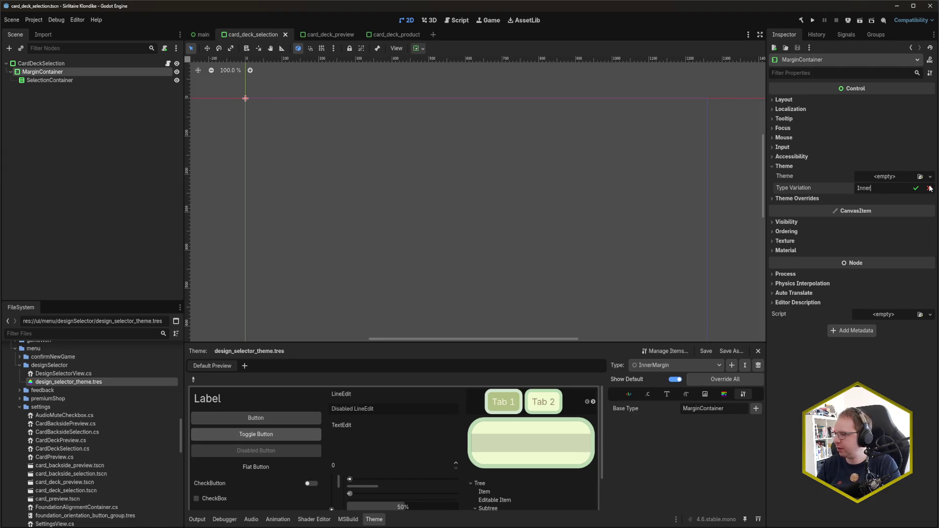
key(Return)
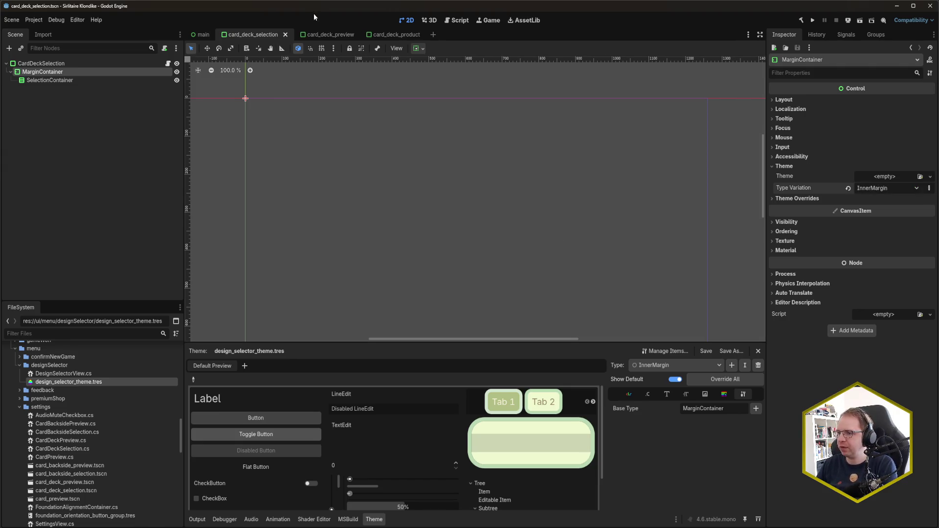
key(F6)
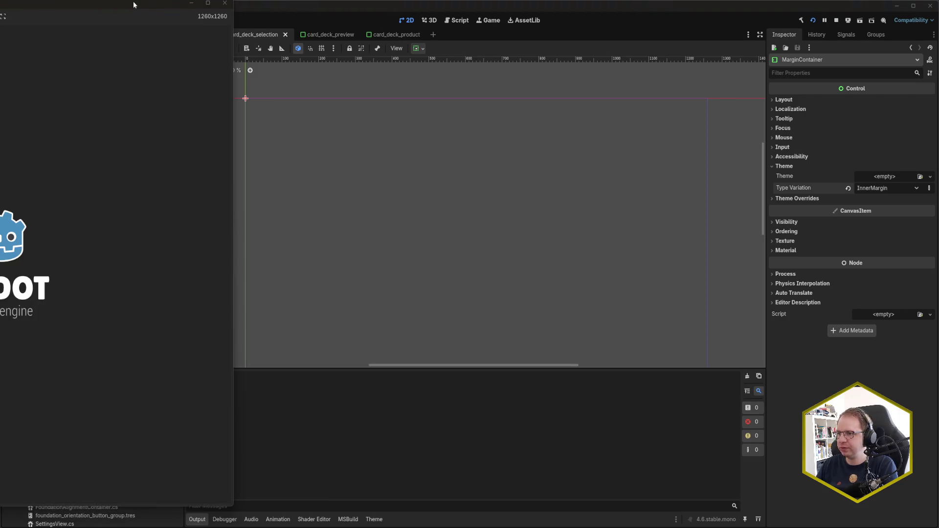
Step: Centre the game window, toggle between Designs and Unlock Designs eight times, then close the game
mouse_move(131, 2)
mouse_down()
mouse_move(390, 25)
mouse_move(470, 21)
mouse_up()
click(476, 84)
click(477, 84)
click(477, 84)
click(477, 84)
click(477, 85)
click(477, 84)
click(476, 84)
click(477, 84)
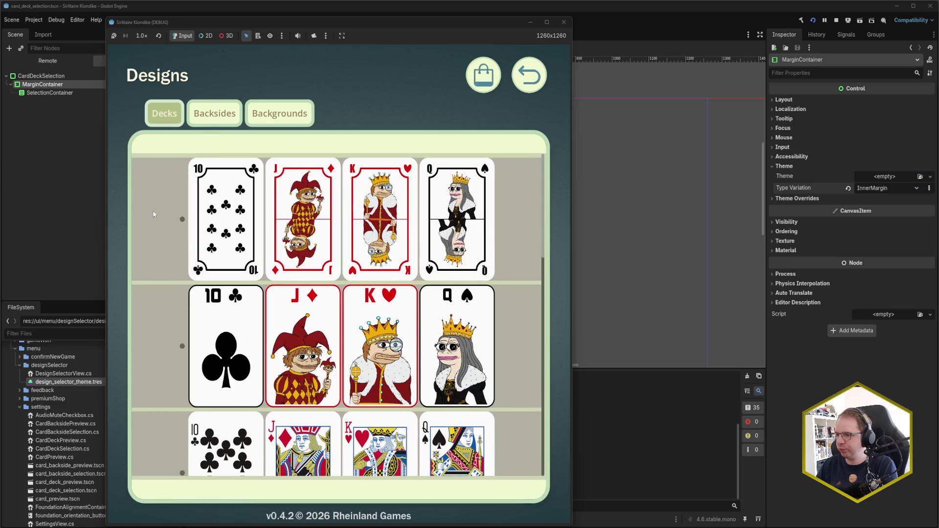
click(486, 84)
click(486, 84)
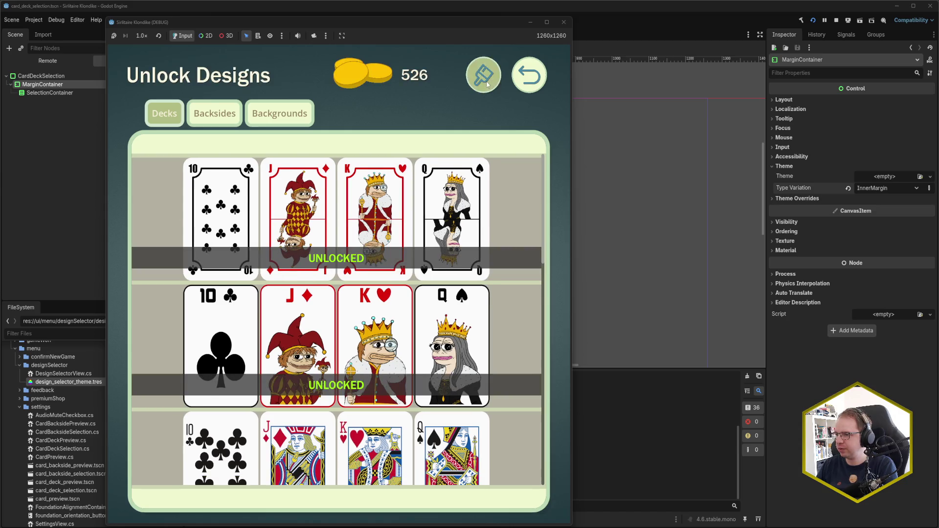
click(487, 84)
click(487, 84)
click(487, 84)
click(486, 84)
click(486, 84)
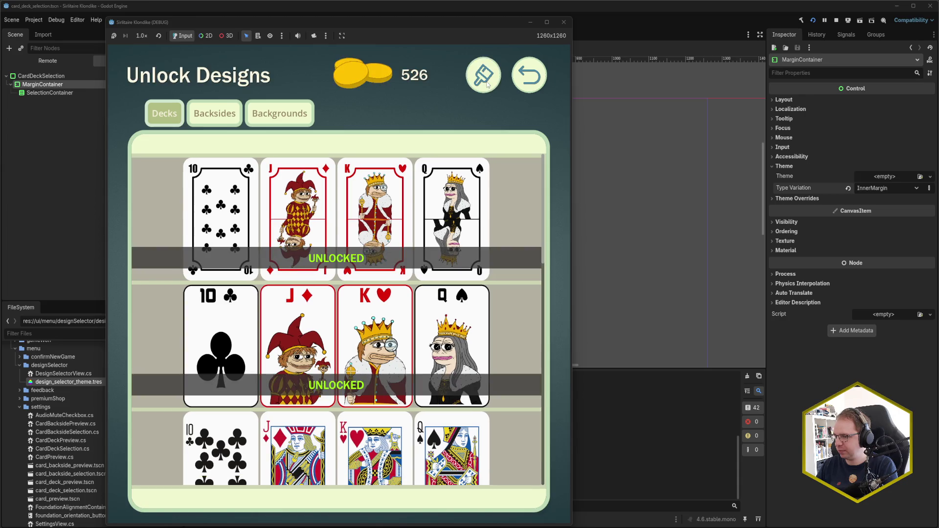
click(486, 84)
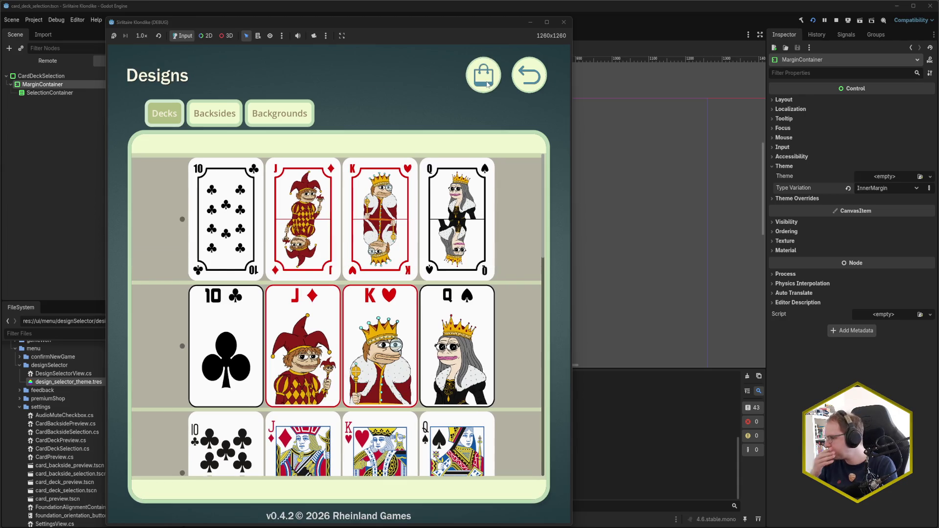
click(568, 23)
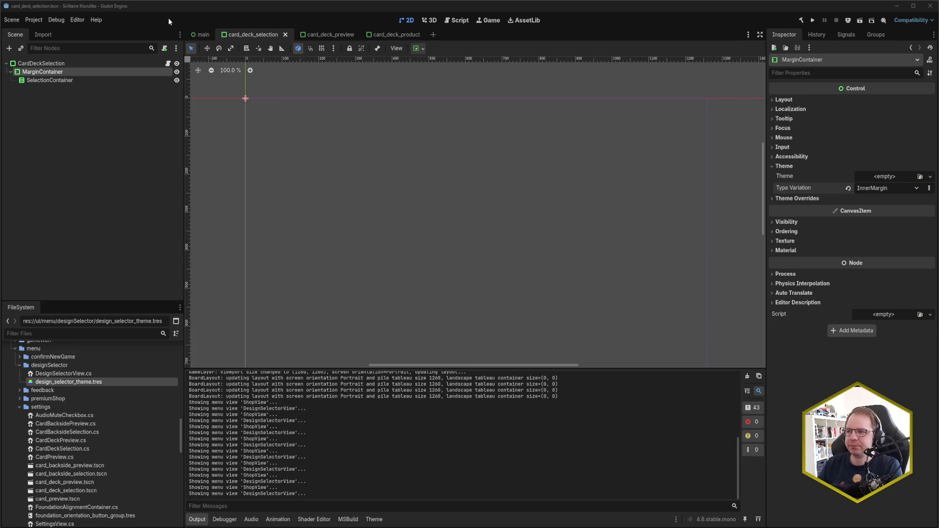
Step: Refocus the editor and rebuild and relaunch the game with F5
click(183, 9)
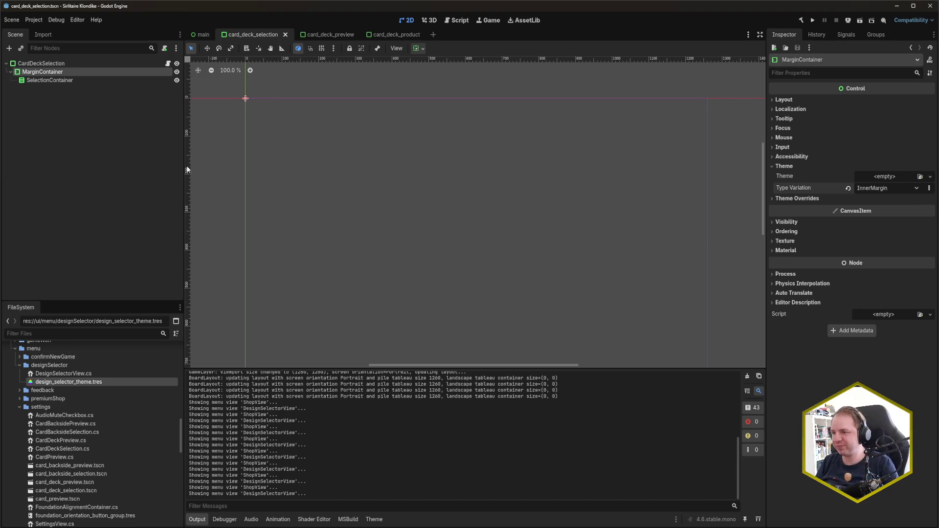
key(F5)
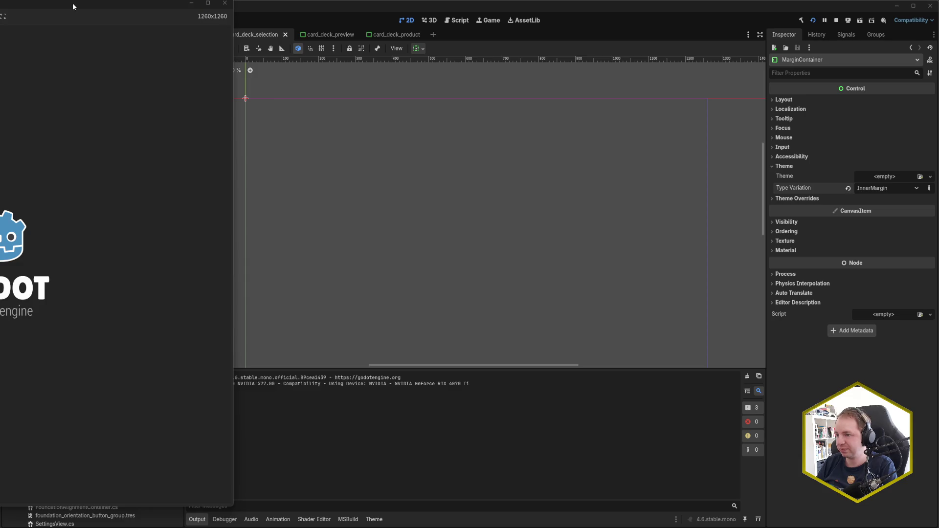
Step: Centre the Solitaire Klondike debug window, then close it to return to the editor
drag(73, 3, 492, 12)
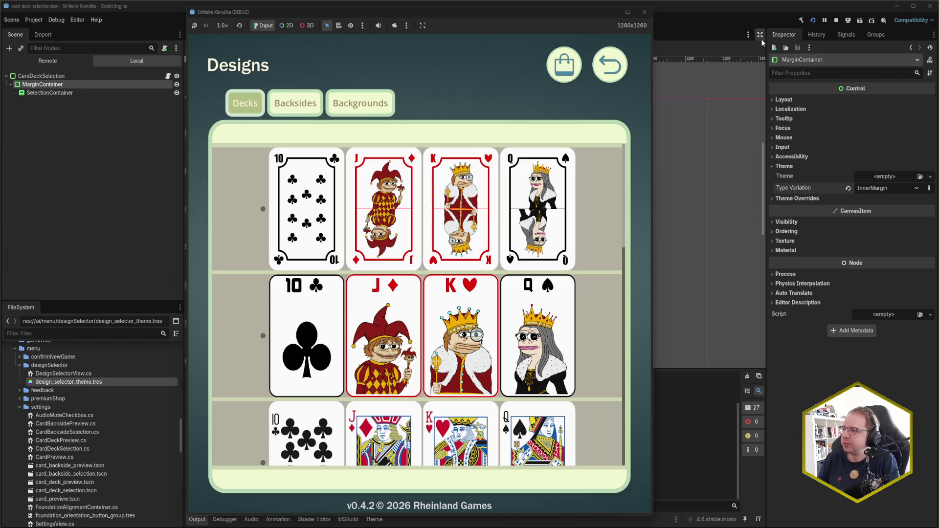
click(456, 8)
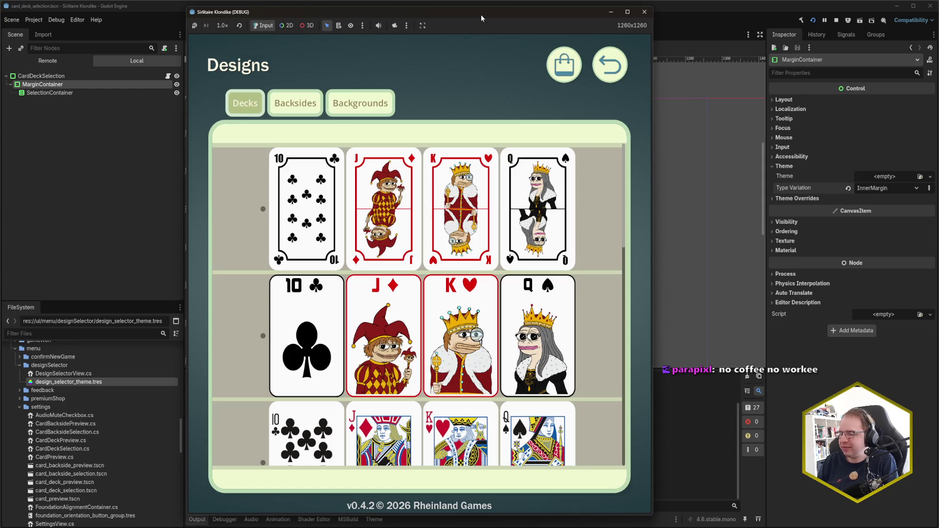
click(643, 12)
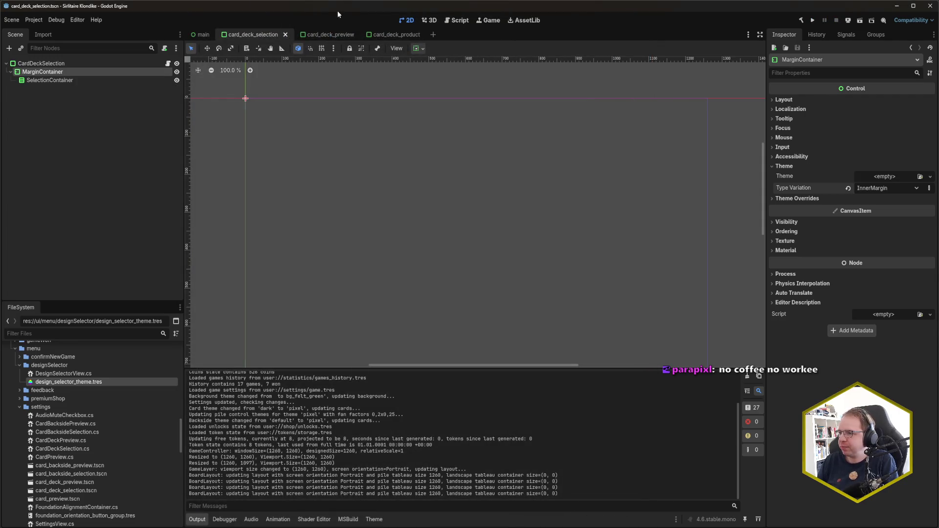
Step: Delete the CheckBox node from the card_deck_preview scene and save it
click(391, 34)
click(307, 36)
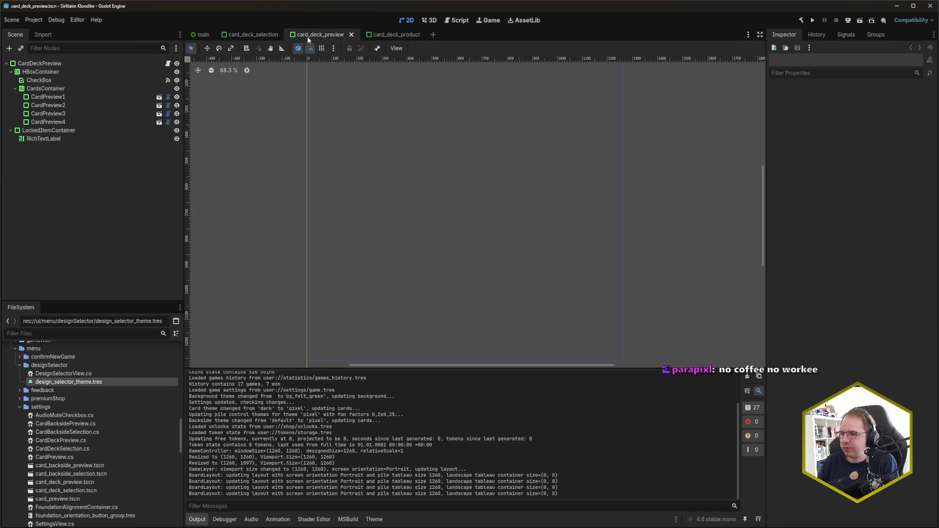
click(94, 79)
key(Delete)
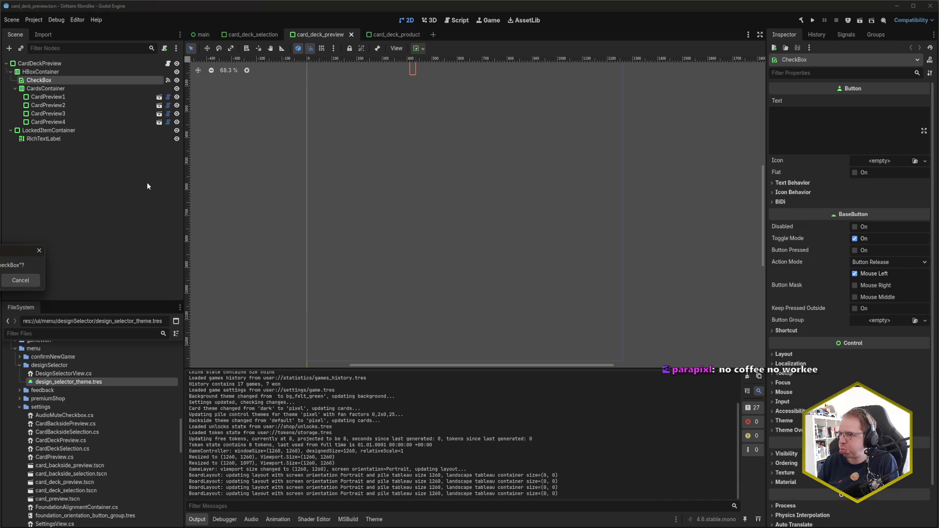
key(Return)
key(ctrl+s)
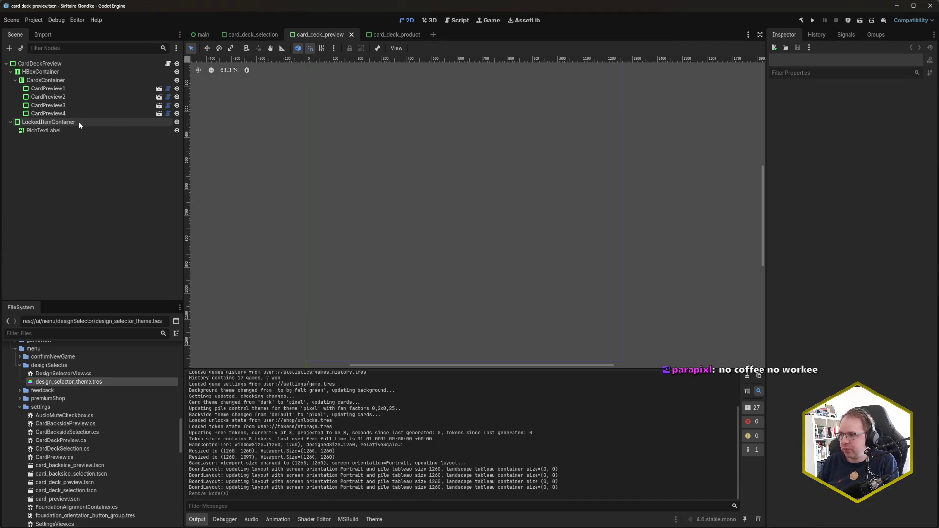
Step: Inspect LockedItemContainer's properties, then switch to the C# editor showing CardDeckDisplay.cs
click(79, 123)
scroll(369, 262, up, 5)
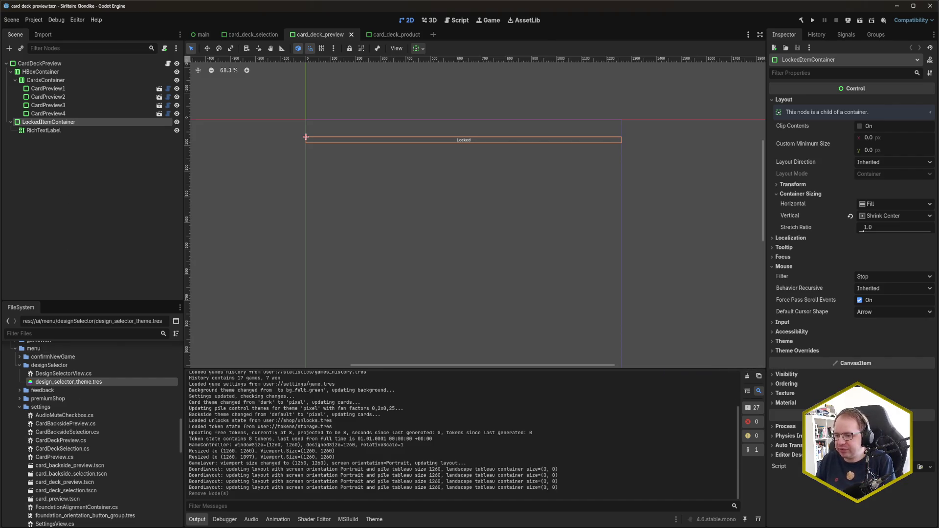
key(alt+Tab)
click(679, 333)
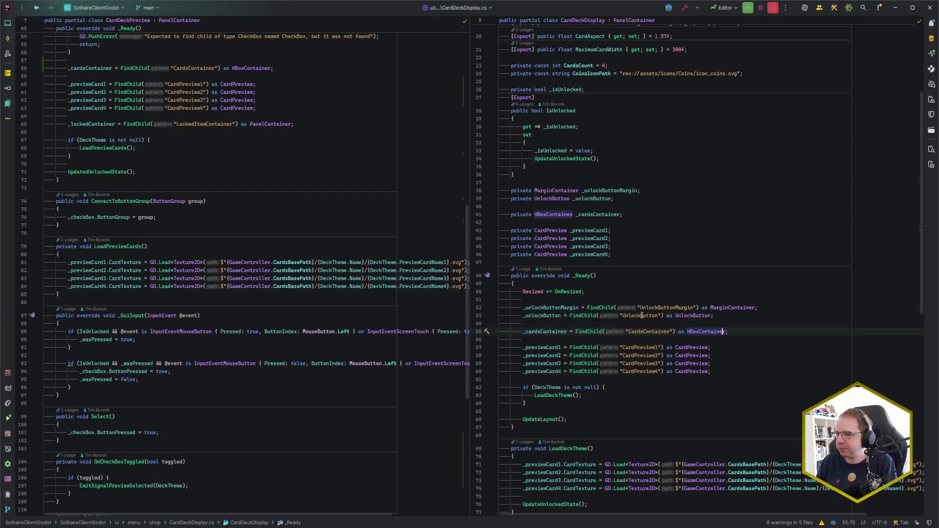
Step: Delete the _checkBox field declaration from CardDeckPreview.cs
scroll(588, 306, up, 6)
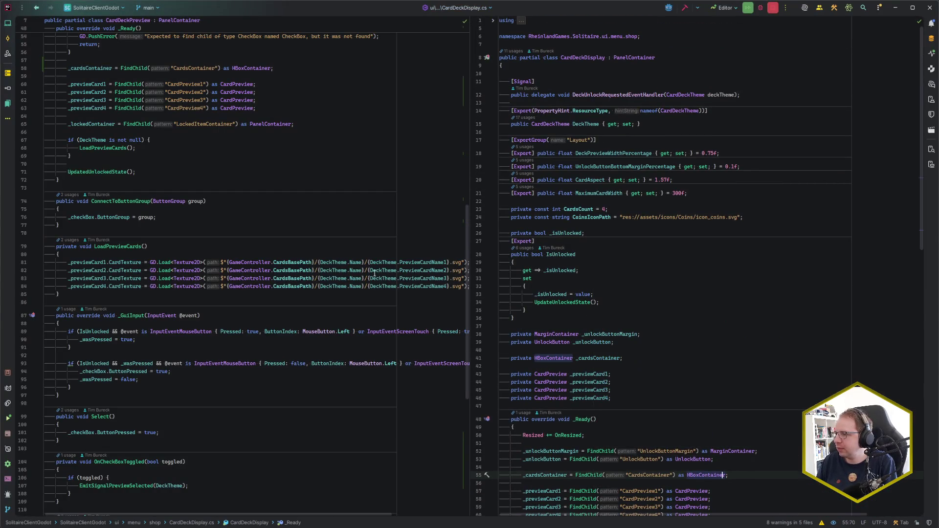
scroll(286, 266, up, 12)
scroll(285, 267, up, 3)
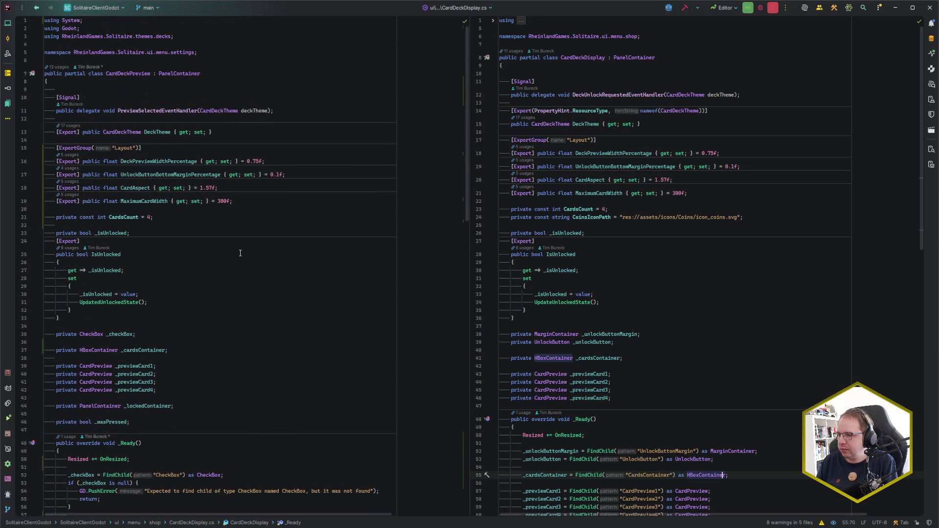
scroll(240, 253, down, 2)
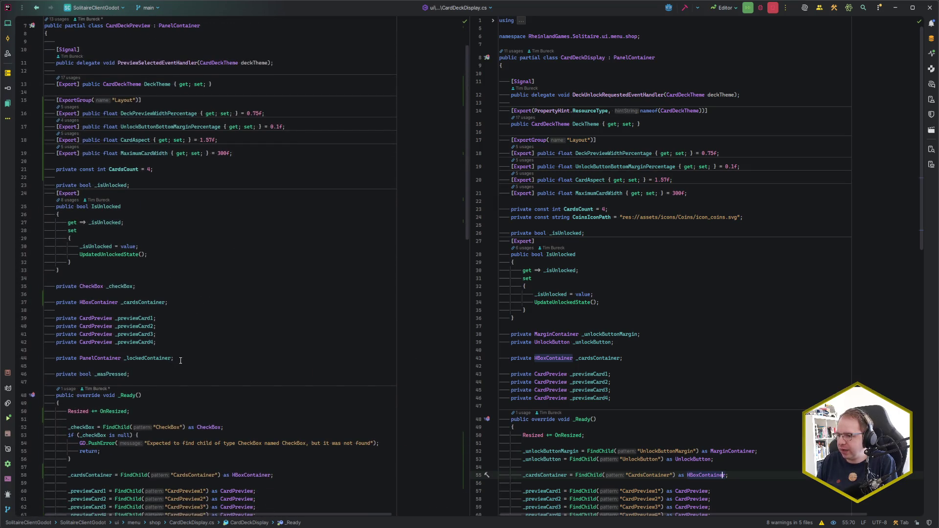
drag(165, 286, 156, 270)
key(BackSpace)
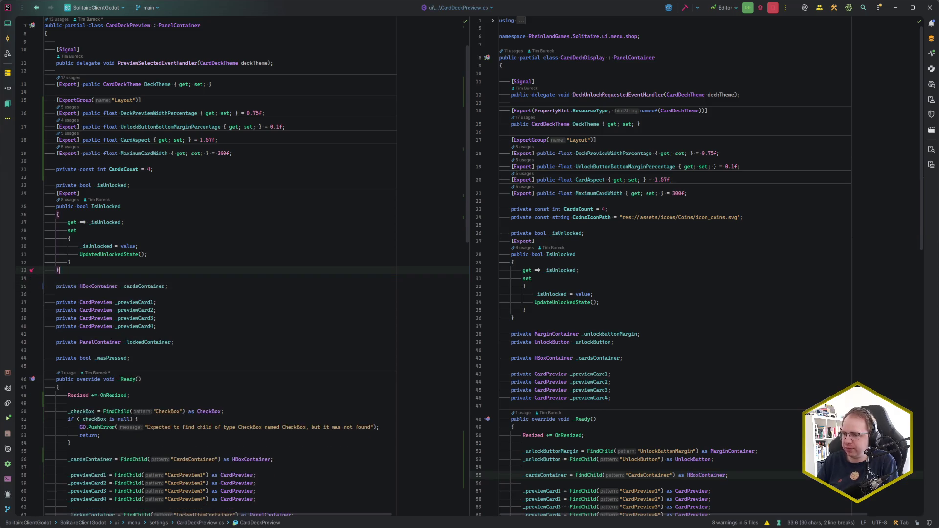
Step: Remove the CheckBox FindChild lookup block from _Ready
scroll(147, 294, down, 4)
mouse_move(73, 323)
mouse_down()
mouse_move(93, 283)
mouse_move(143, 274)
mouse_up()
key(alt+1)
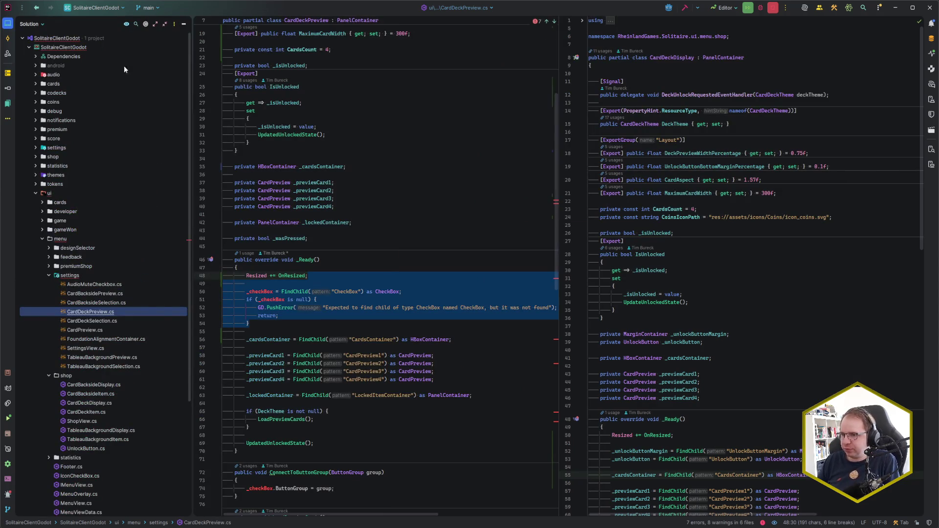
key(alt+1)
key(BackSpace)
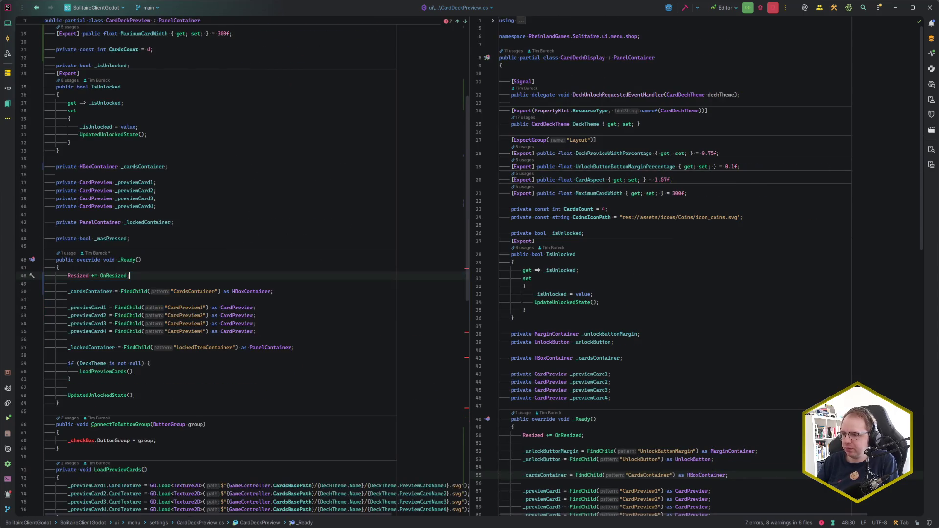
Step: Delete the whole ConnectToButtonGroup method
scroll(160, 329, down, 5)
click(138, 329)
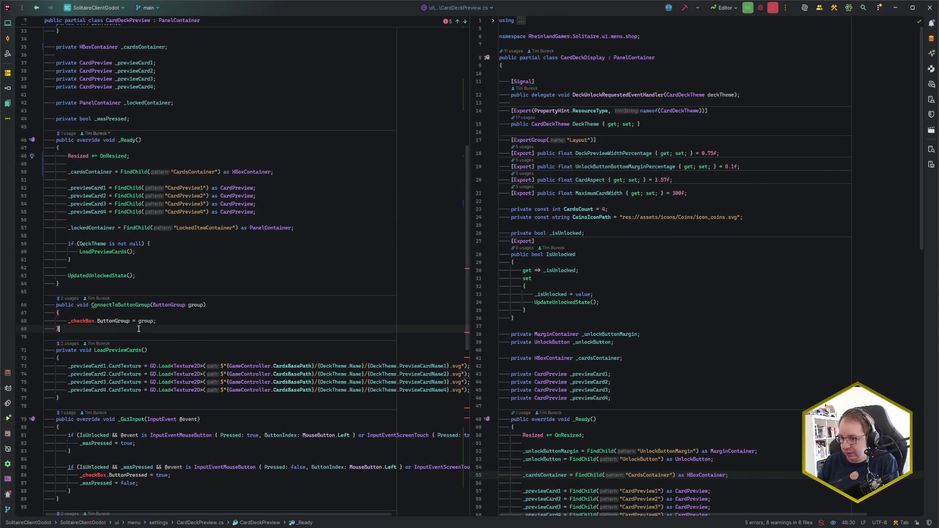
drag(138, 329, 142, 287)
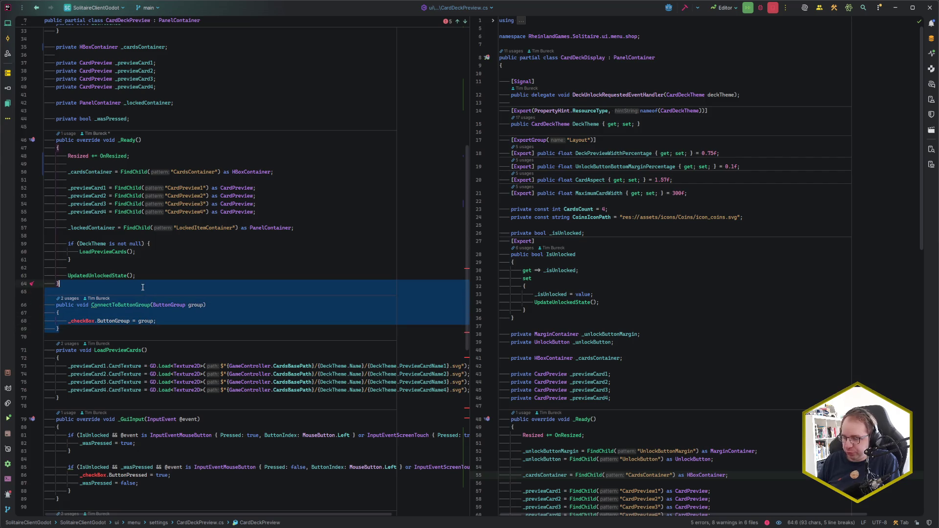
key(BackSpace)
Step: Delete the _checkBox.ButtonPressed line in _GuiInput and both _checkBox.Disabled lines
scroll(171, 295, down, 3)
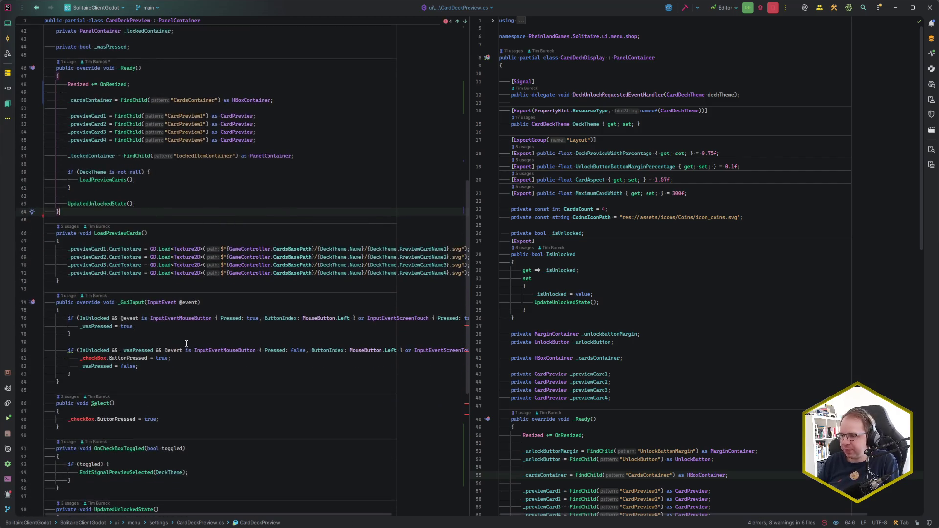
click(190, 358)
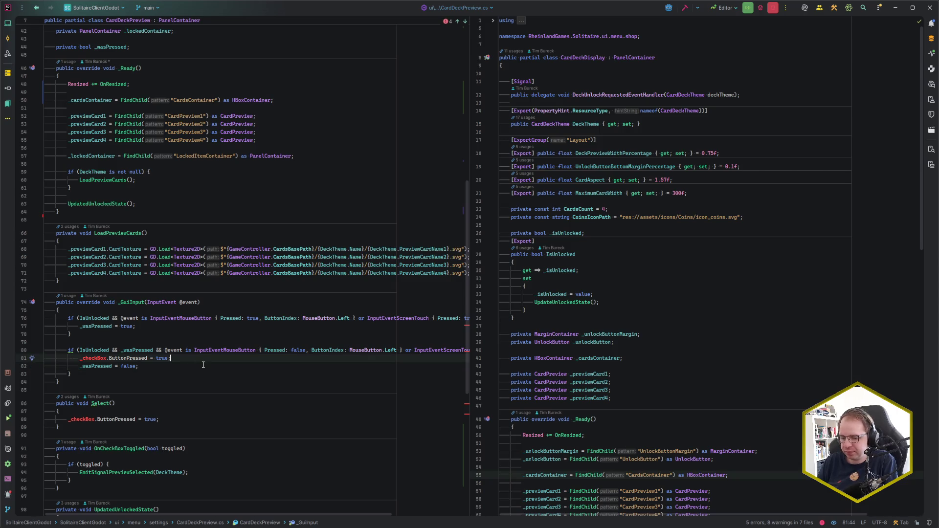
key(ctrl+y)
scroll(196, 365, down, 2)
click(122, 368)
click(185, 364)
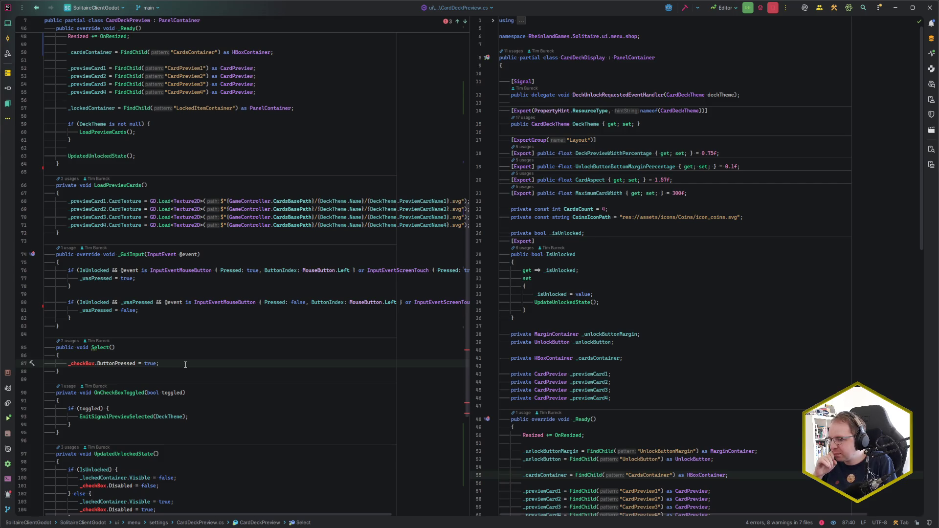
scroll(185, 364, down, 4)
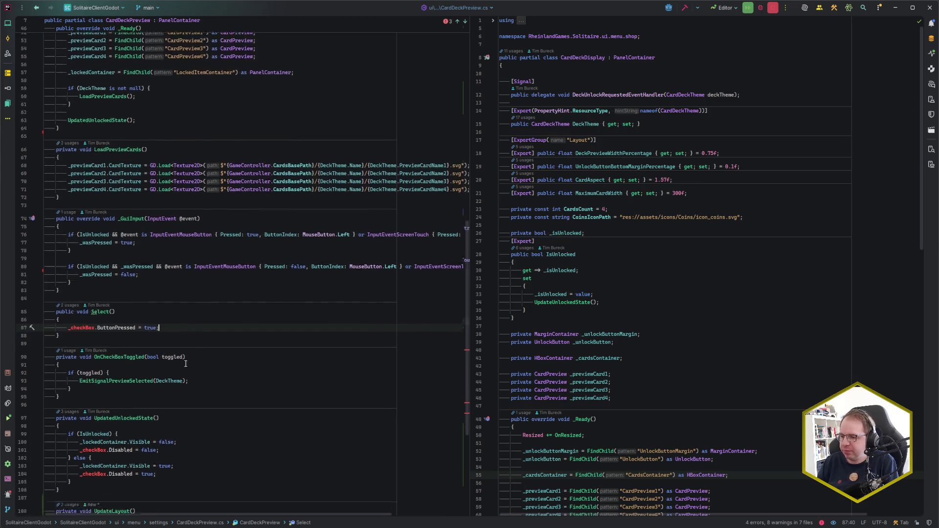
click(173, 389)
key(ctrl+y)
key(Down)
key(Down)
key(ctrl+y)
Step: Replace the ButtonPressed statement in Select with '// TODO implement'
click(179, 269)
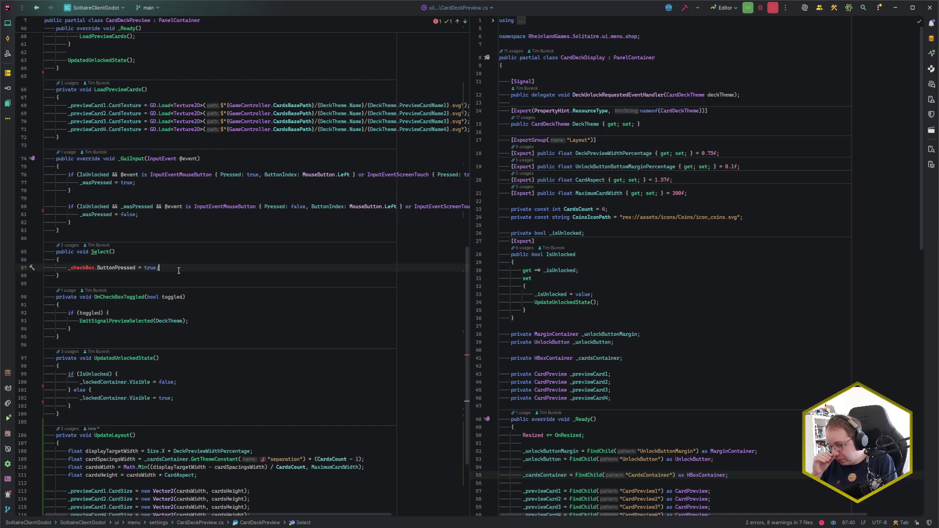
key(shift+Home)
key(BackSpace)
text(// TODO implement)
scroll(194, 271, down, 5)
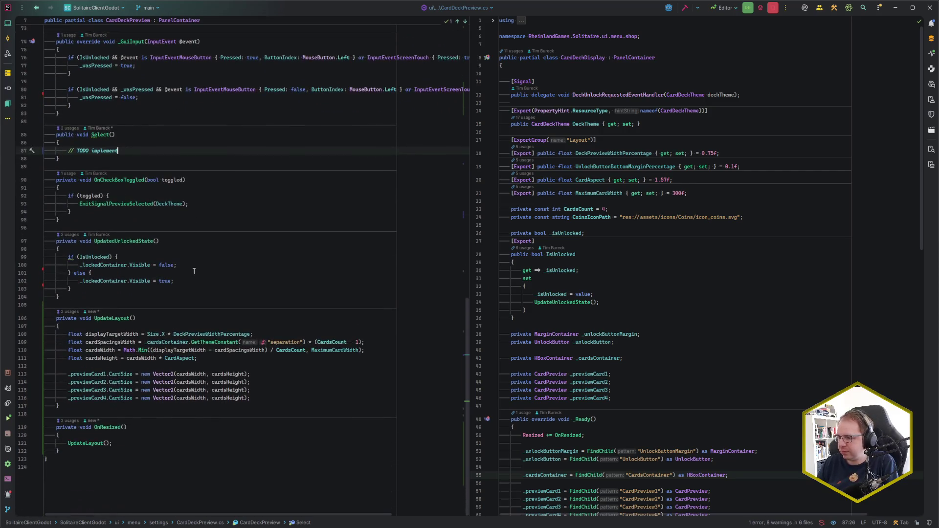
scroll(186, 337, up, 15)
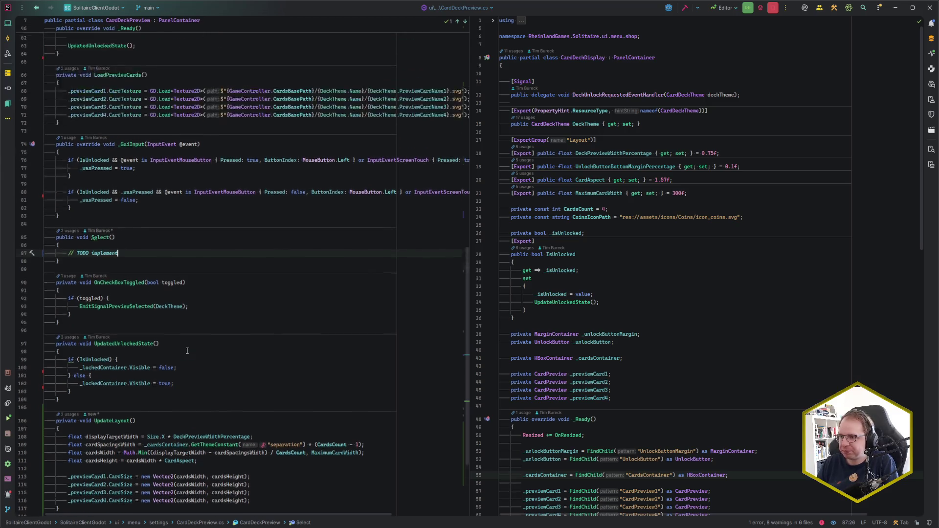
scroll(187, 350, up, 10)
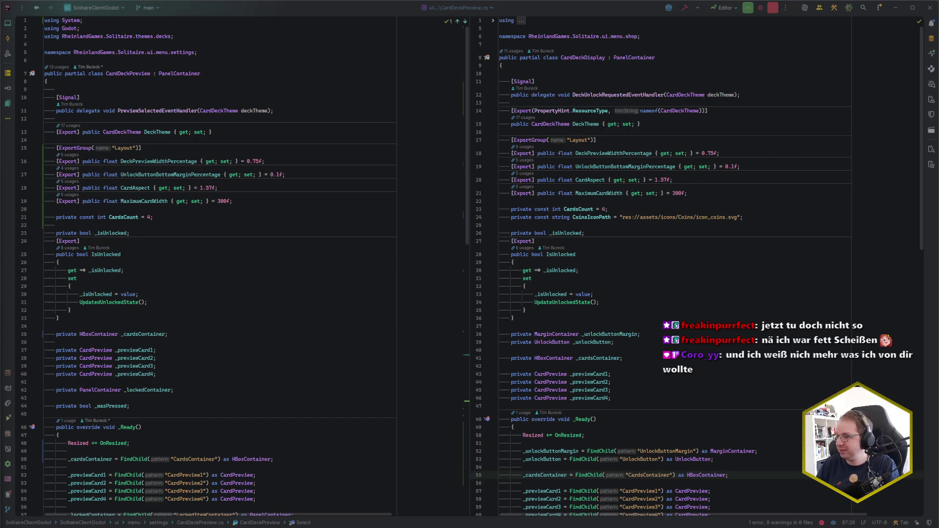
Step: Look over CardDeckDisplay.cs's _unlockButton field and IsUnlocked property, then bring up Recent Files
scroll(640, 333, down, 10)
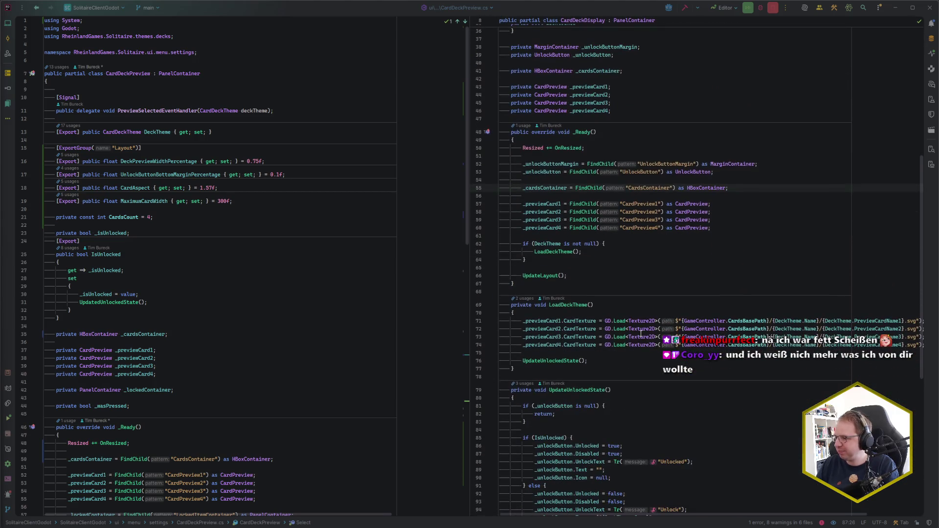
scroll(640, 334, down, 5)
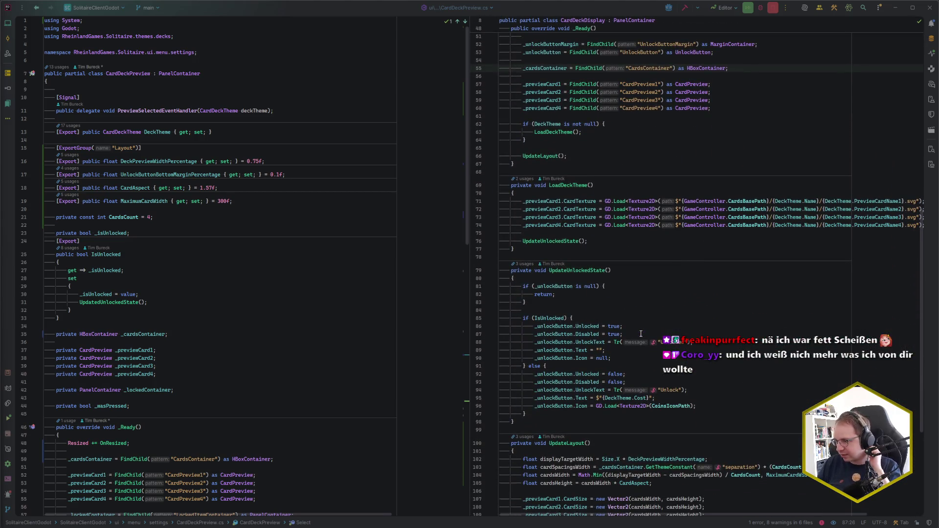
scroll(641, 334, down, 3)
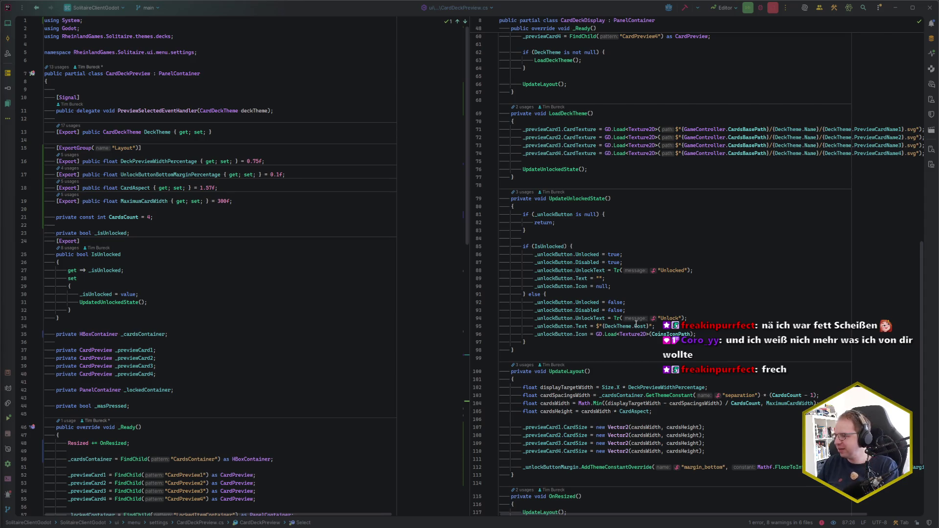
scroll(636, 323, up, 18)
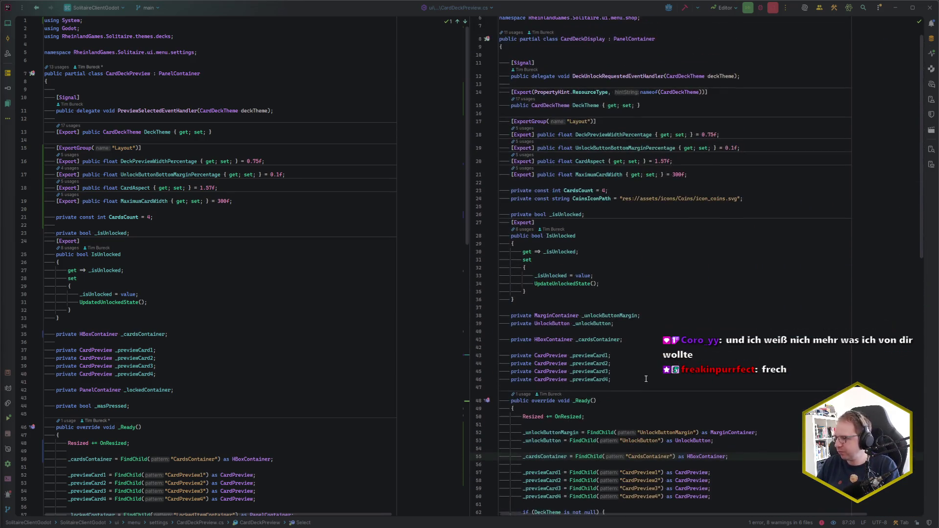
scroll(645, 379, up, 2)
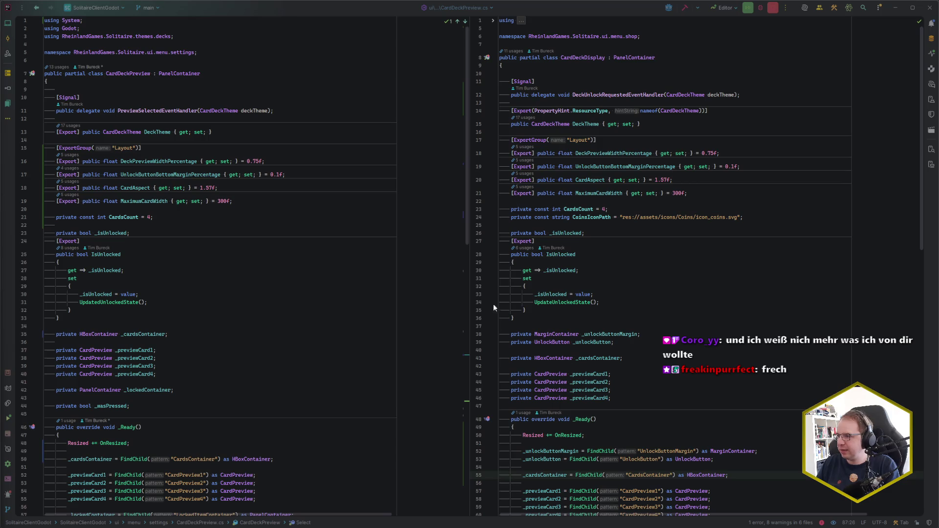
click(602, 230)
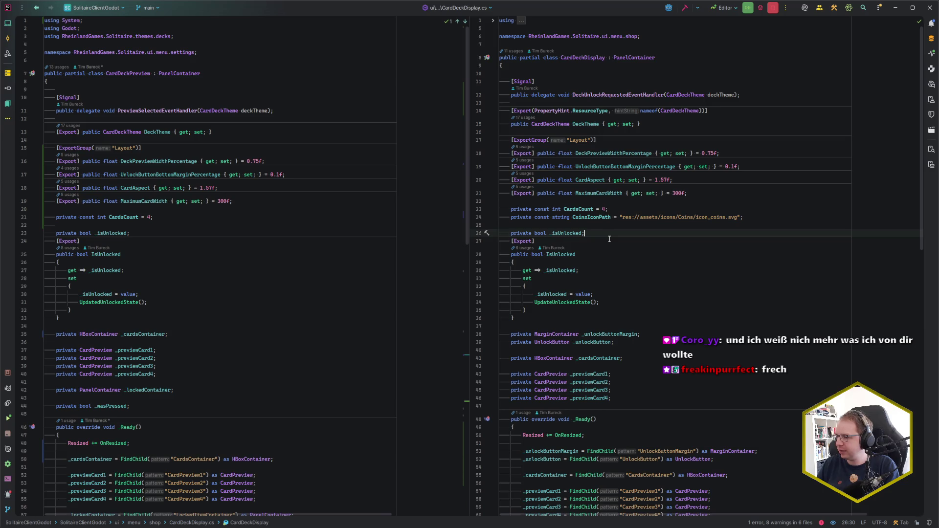
scroll(608, 238, down, 3)
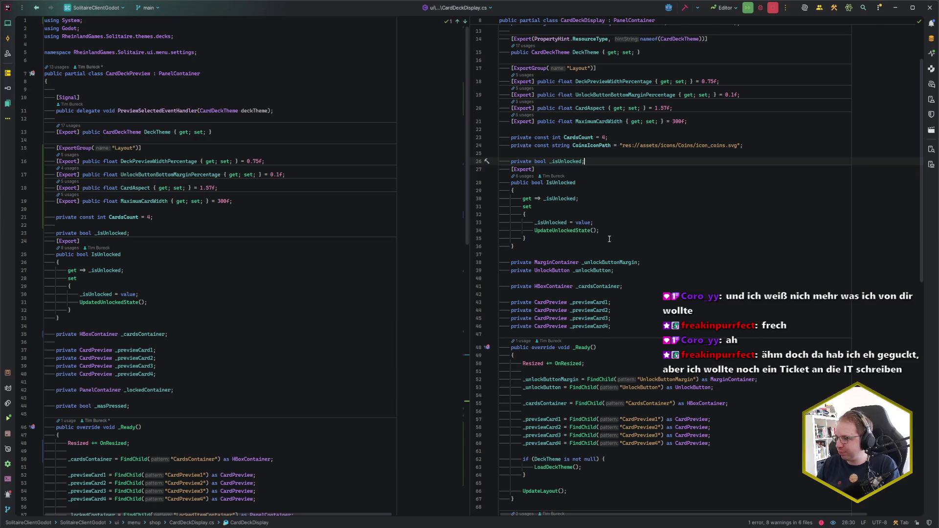
click(619, 271)
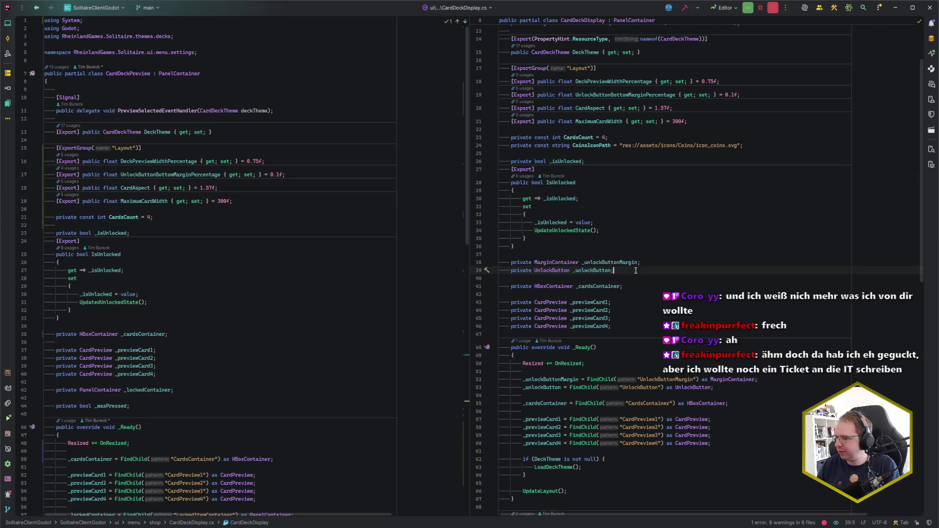
click(647, 253)
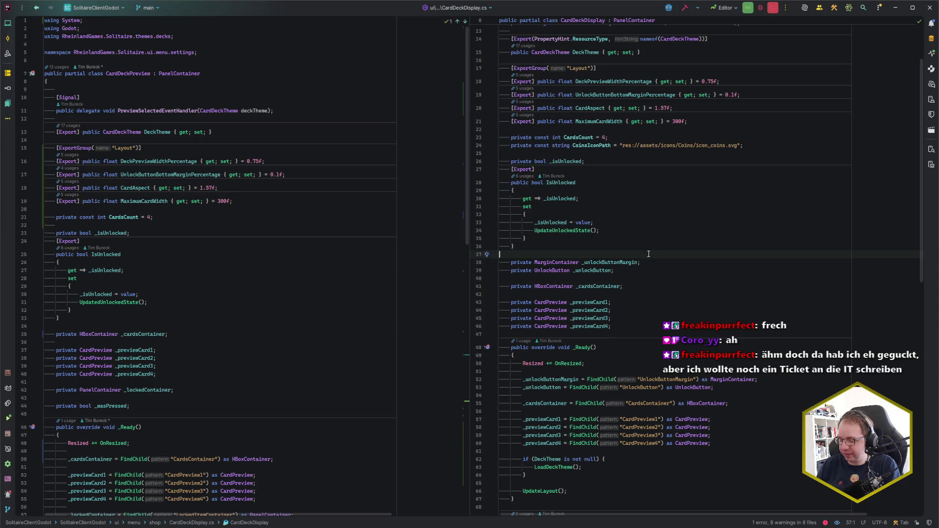
key(ctrl+e)
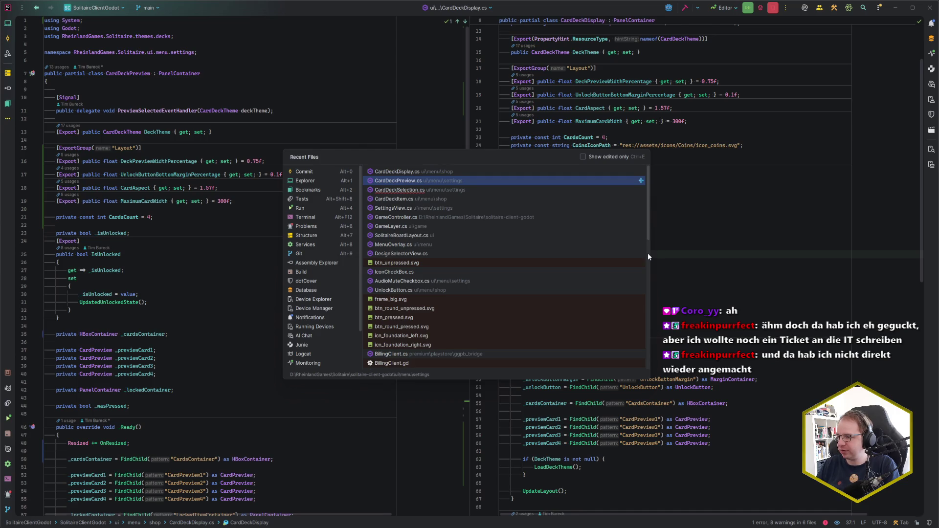
Step: Open IconCheckBox.cs from Recent Files in the right split, scrolled up to its Toggled signal
key(Down)
key(Down)
key(Down)
key(Return)
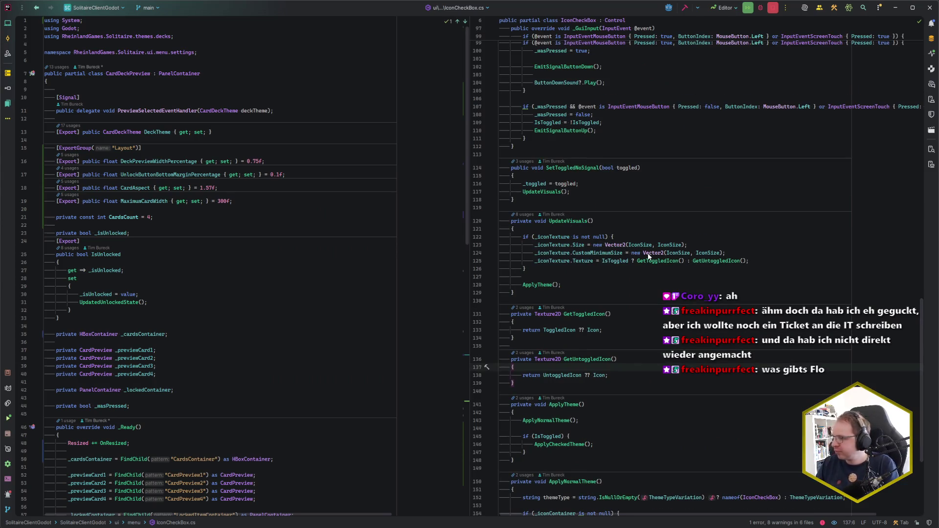
scroll(647, 254, up, 10)
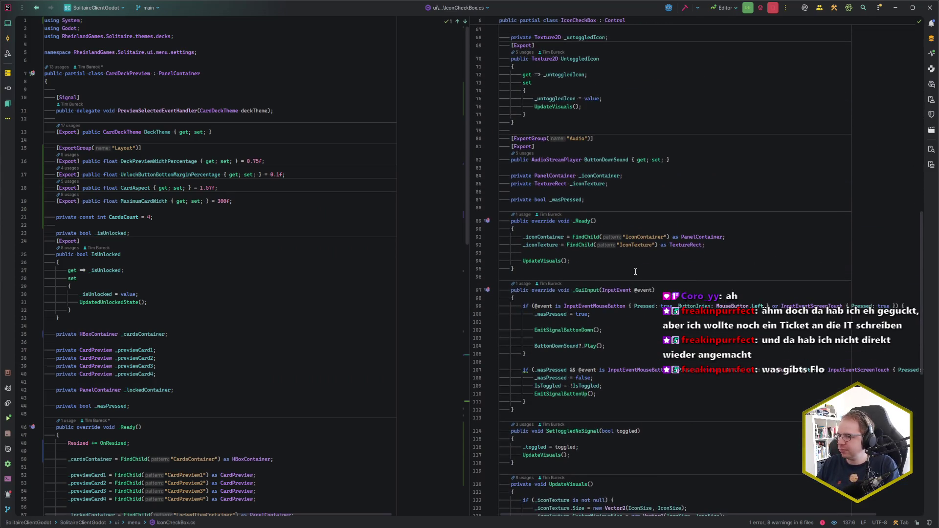
scroll(635, 271, up, 12)
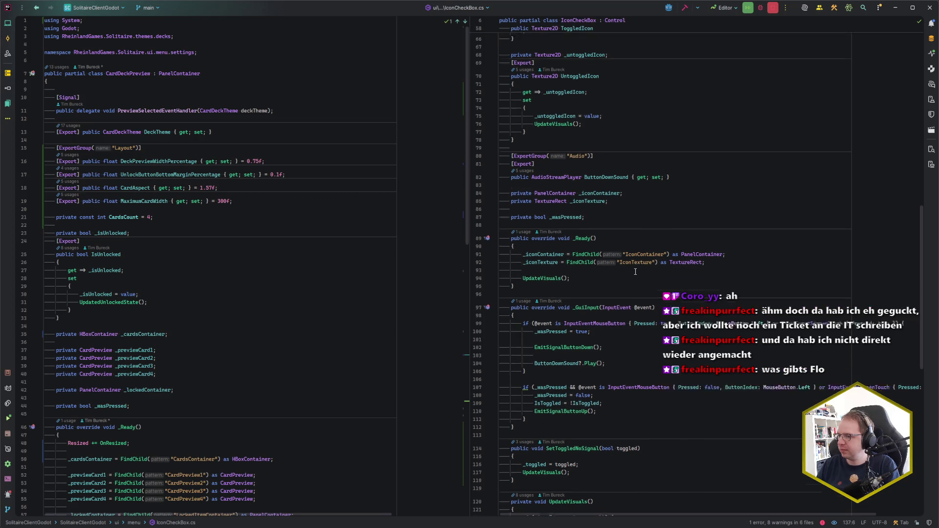
scroll(636, 271, up, 8)
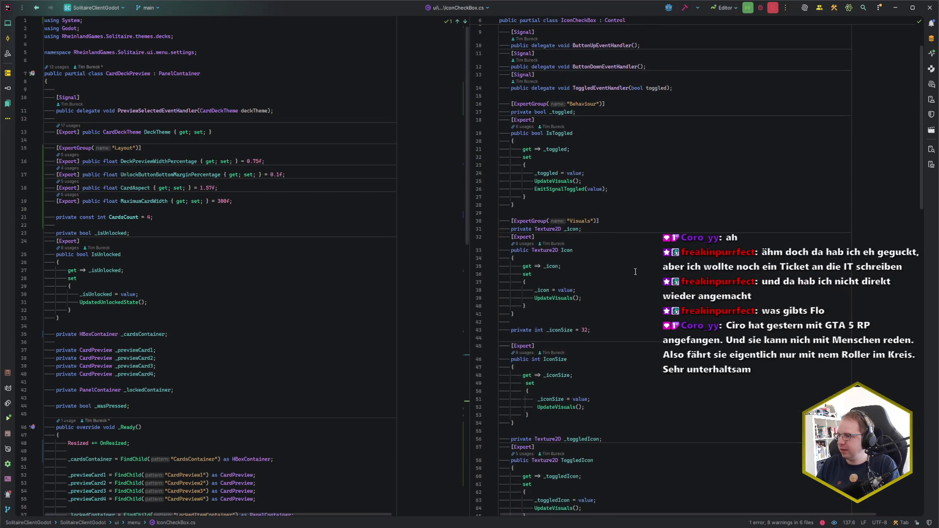
click(682, 146)
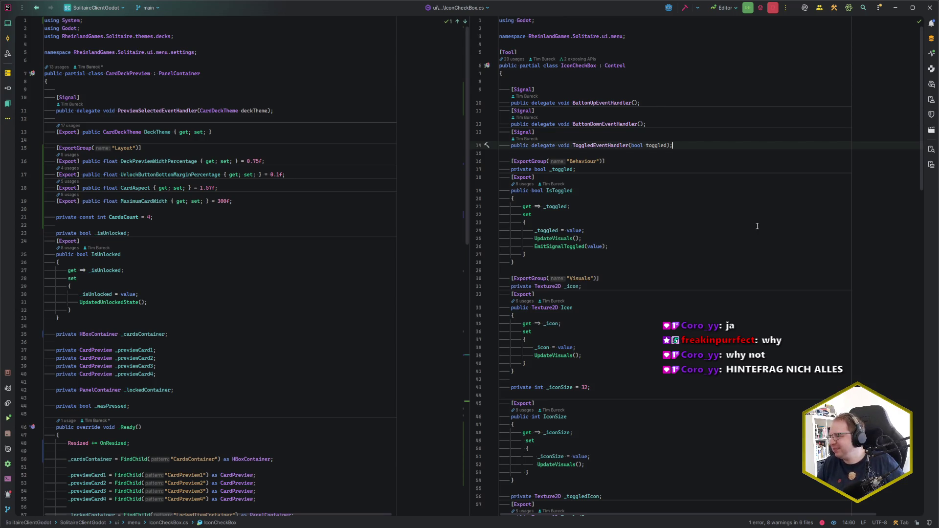
Step: Paste IconCheckBox's Behaviour group with _toggled and IsToggled after DeckTheme in CardDeckPreview
scroll(756, 226, down, 2)
scroll(757, 226, up, 1)
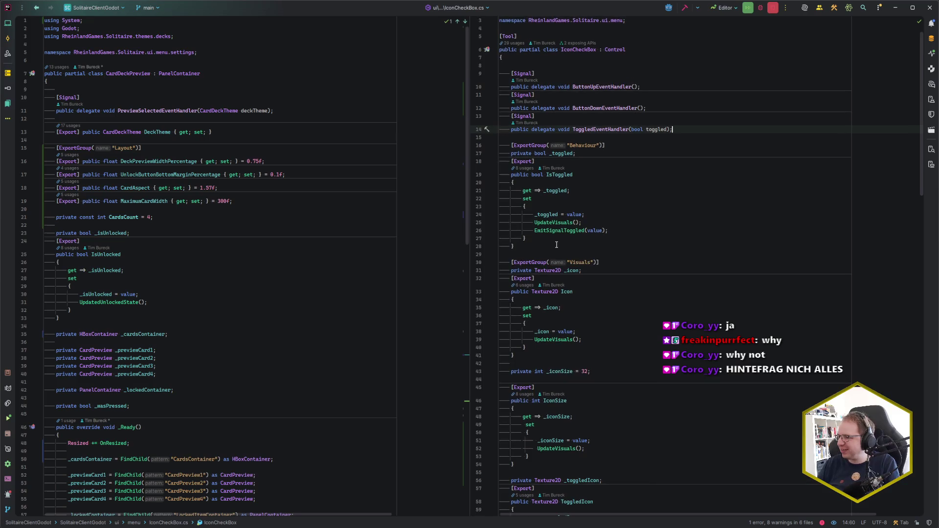
click(556, 244)
mouse_move(556, 244)
mouse_down()
mouse_move(636, 153)
mouse_move(699, 130)
mouse_up()
key(ctrl+c)
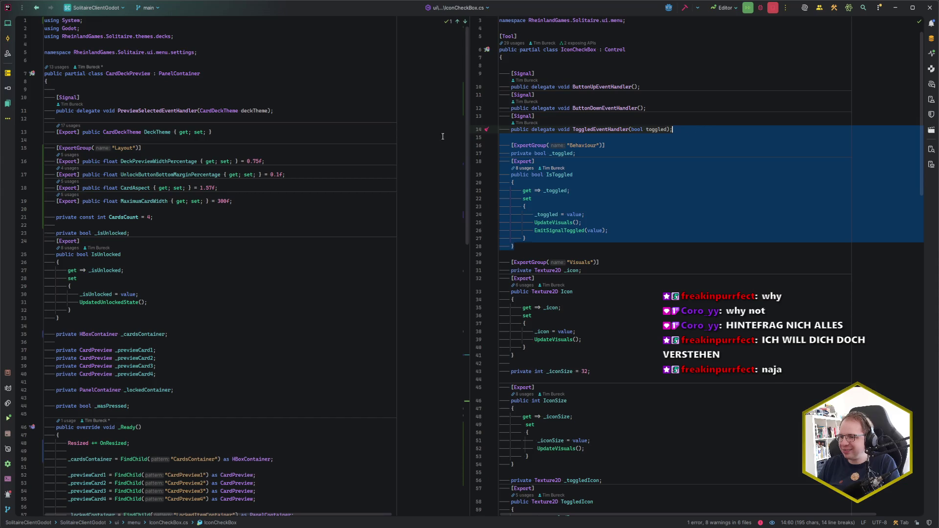
click(235, 130)
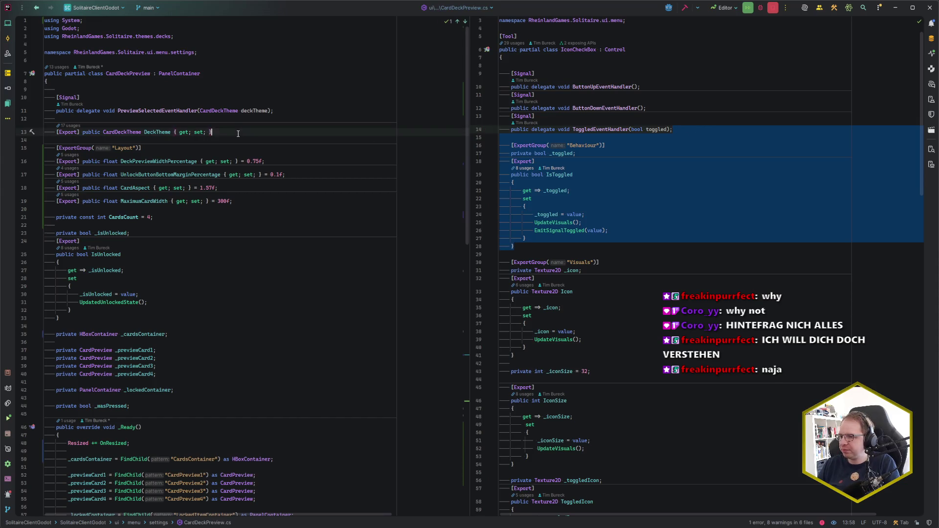
key(ctrl+v)
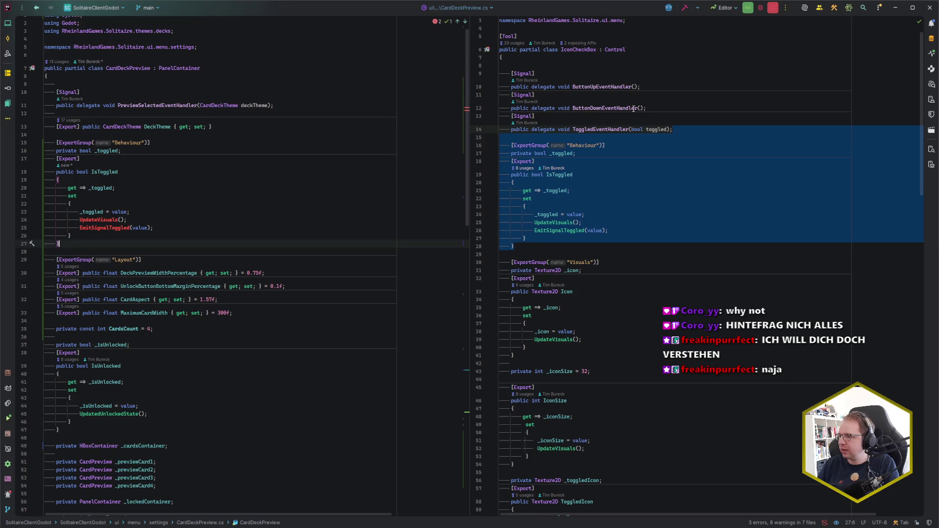
Step: Select IconCheckBox's three signal declarations to bring over next
drag(690, 130, 604, 57)
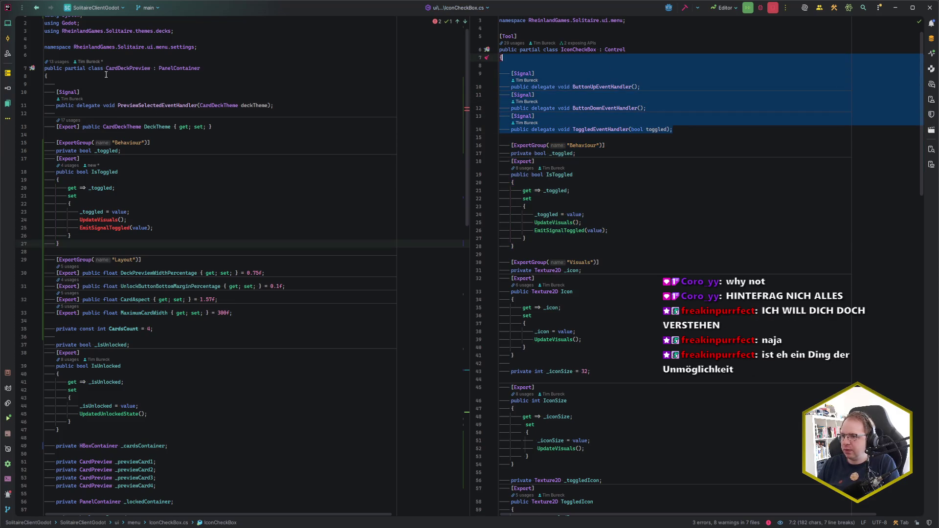
click(313, 104)
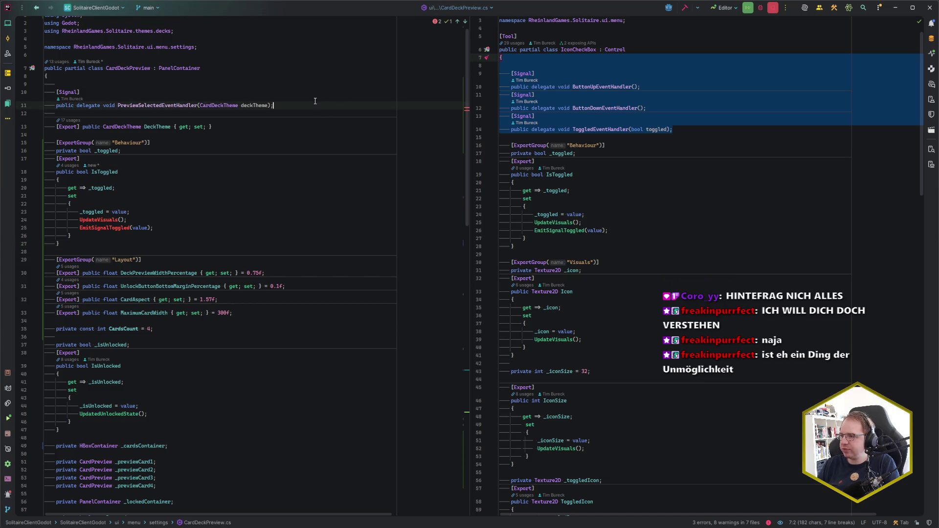
drag(672, 129, 471, 66)
key(ctrl+c)
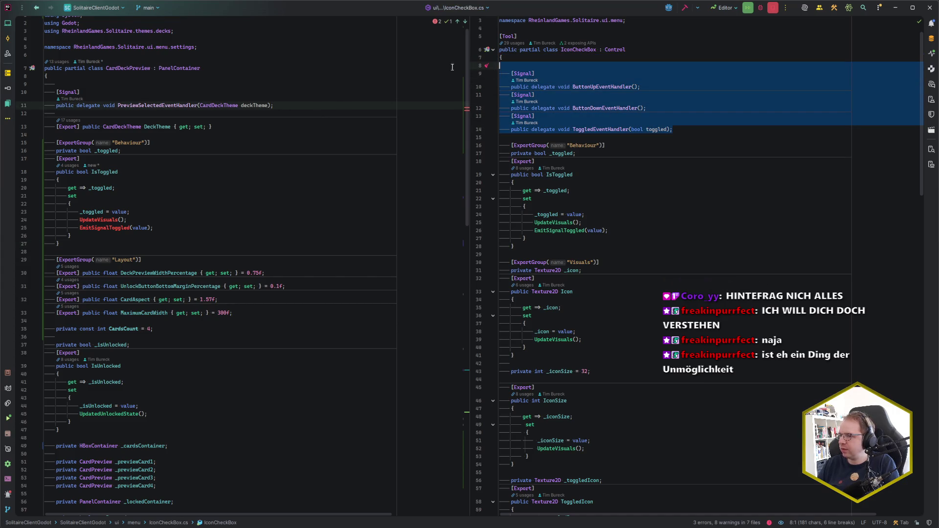
Step: Paste the ButtonUp, ButtonDown and Toggled signals after PreviewSelected in CardDeckPreview
click(323, 106)
key(ctrl+v)
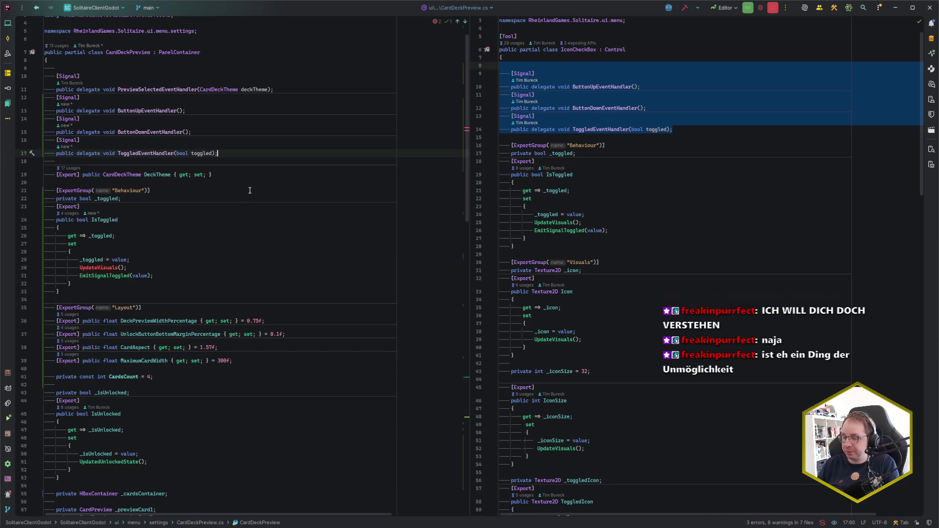
scroll(218, 233, down, 1)
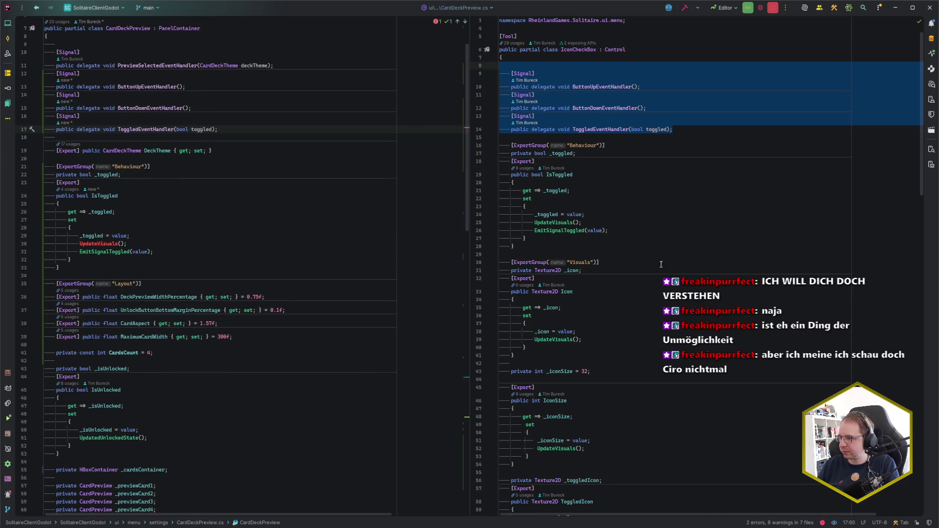
scroll(694, 275, down, 5)
scroll(694, 275, down, 12)
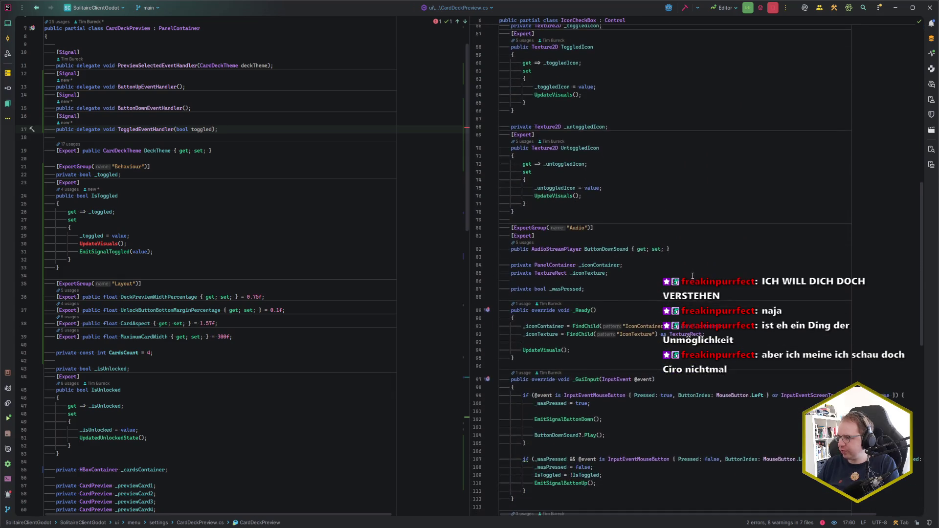
scroll(693, 276, down, 1)
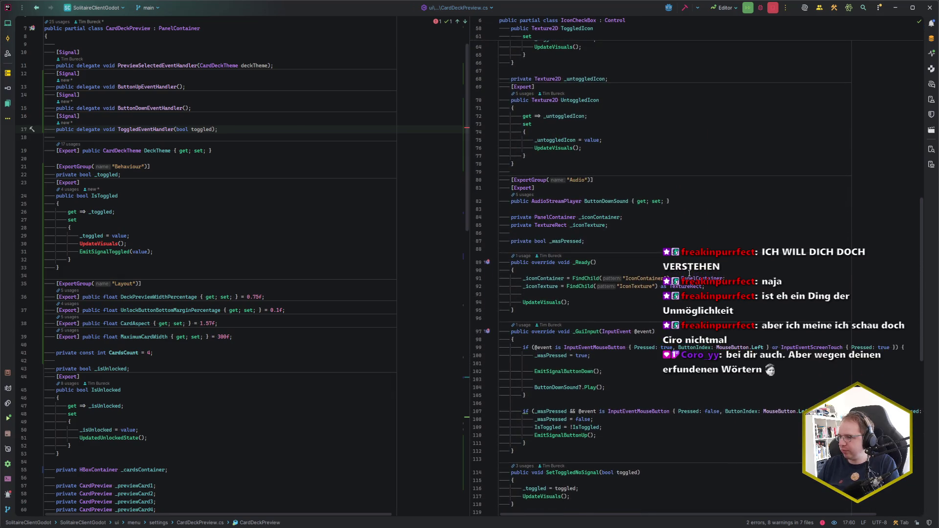
Step: Copy IconCheckBox's Audio group with ButtonDownSound in after MaximumCardWidth
mouse_move(623, 202)
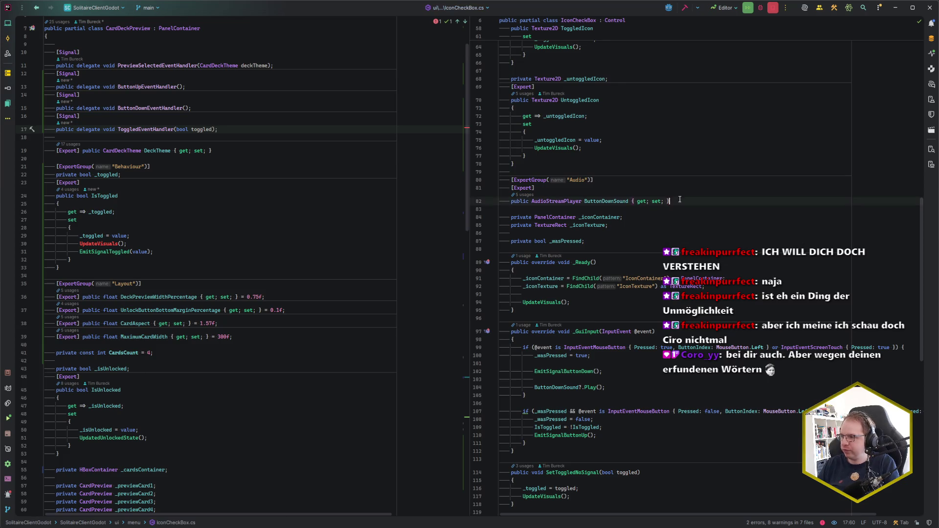
drag(671, 201, 513, 163)
key(ctrl+c)
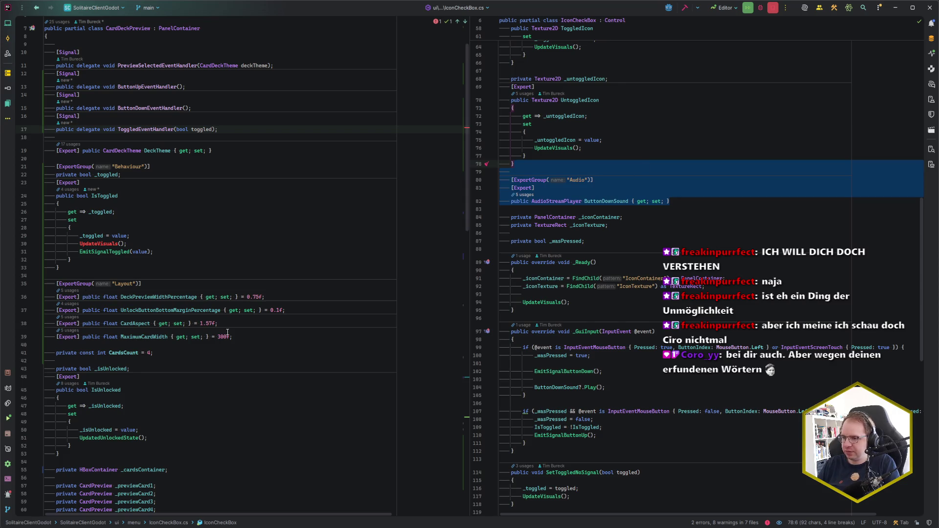
click(244, 337)
key(ctrl+v)
Step: Paste the _wasPressed field after IsUnlocked, then remove the duplicate declaration
scroll(242, 332, down, 2)
scroll(241, 328, down, 5)
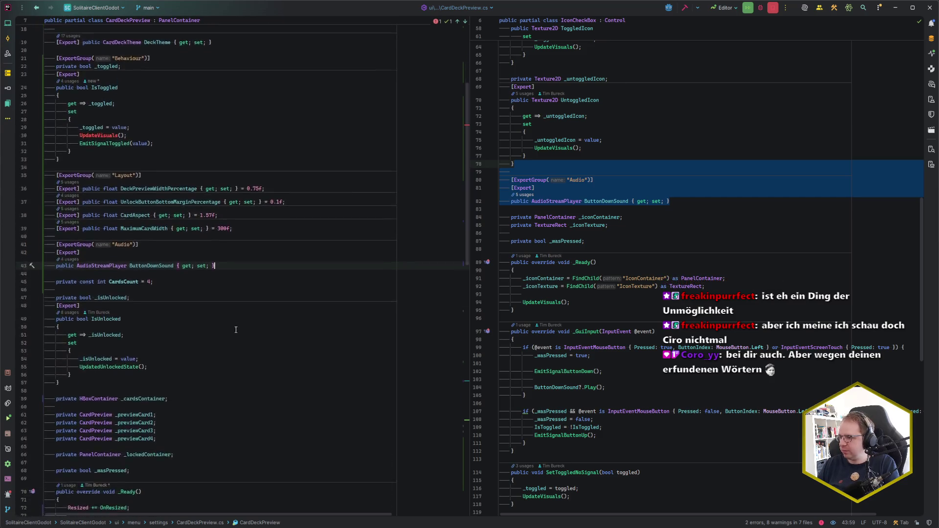
drag(595, 240, 621, 227)
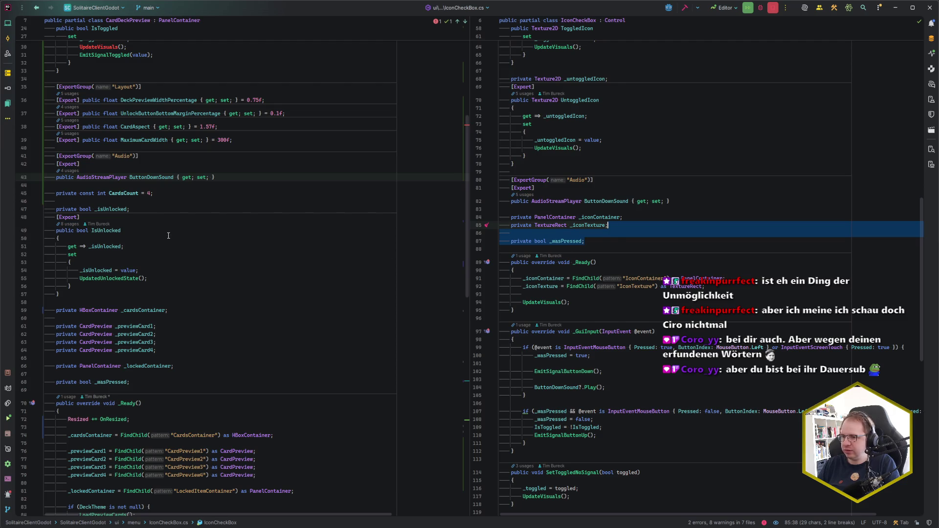
click(145, 294)
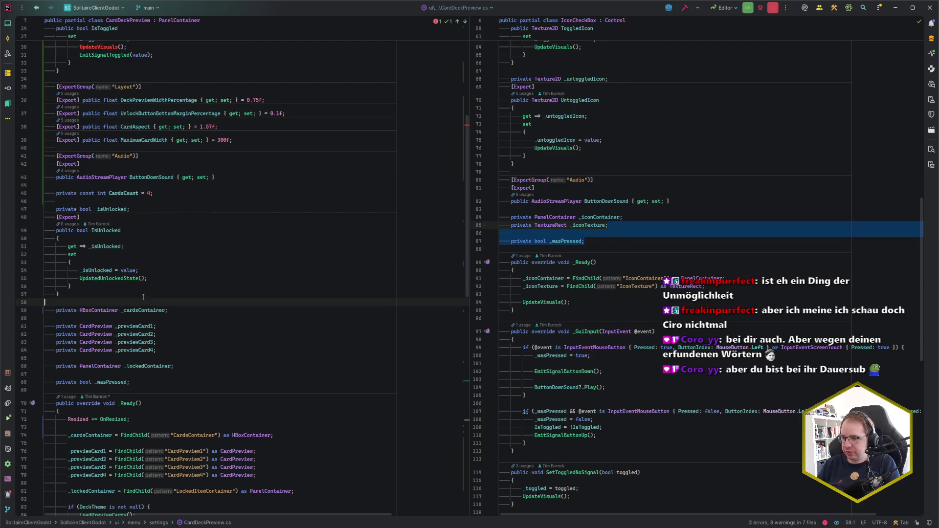
text(private bool _wasPressed;)
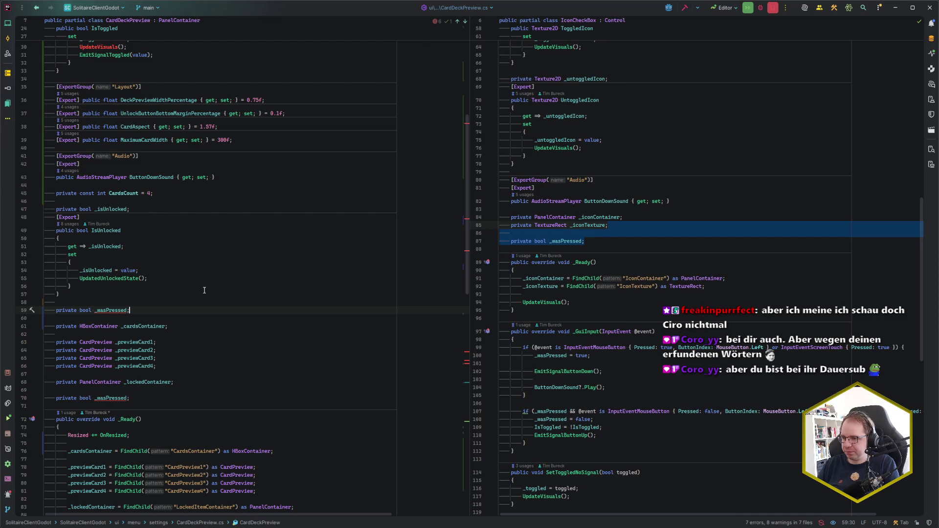
key(shift+Up)
key(shift+Up)
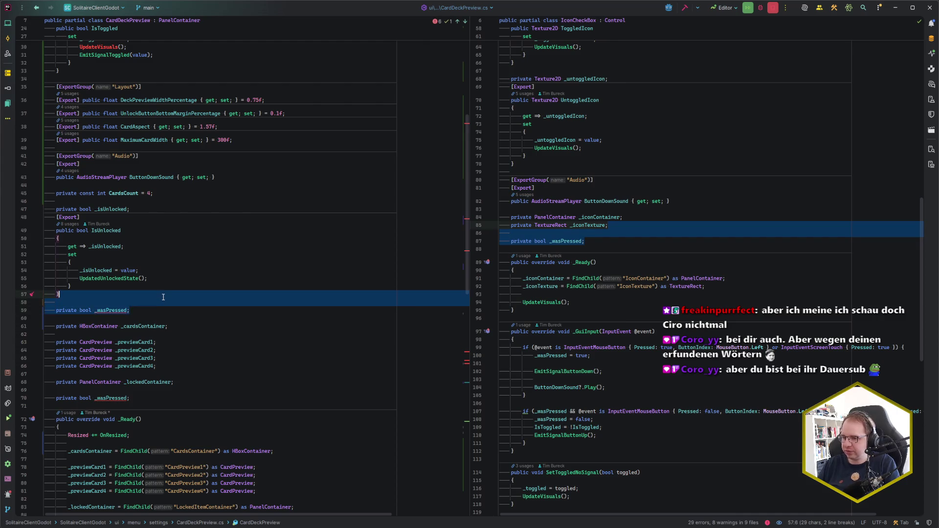
key(BackSpace)
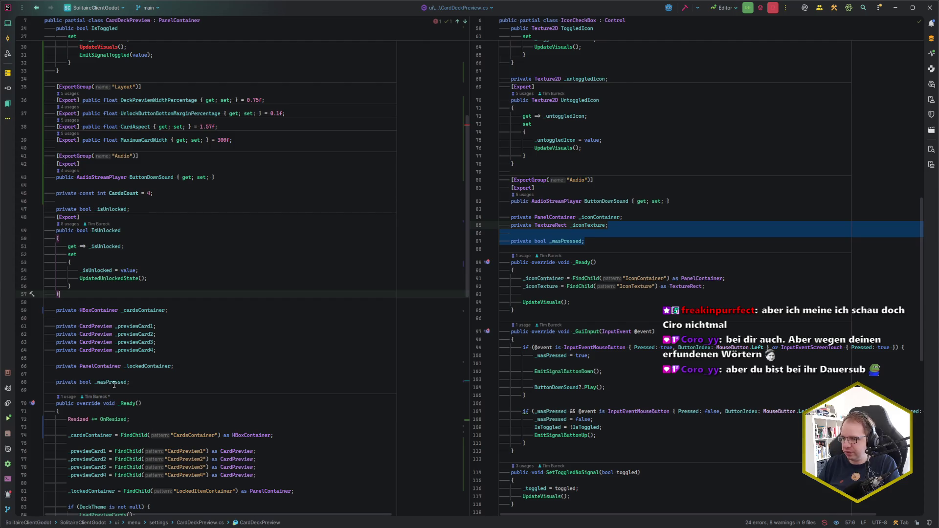
Step: Copy IconCheckBox's press-handling lines into the press branch of CardDeckPreview's _GuiInput
click(114, 382)
scroll(114, 385, down, 10)
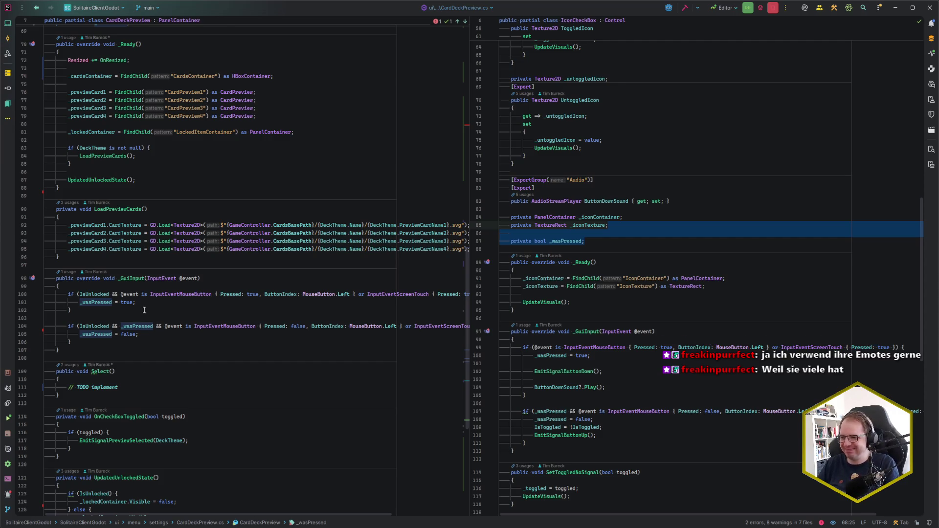
click(684, 250)
scroll(670, 267, down, 3)
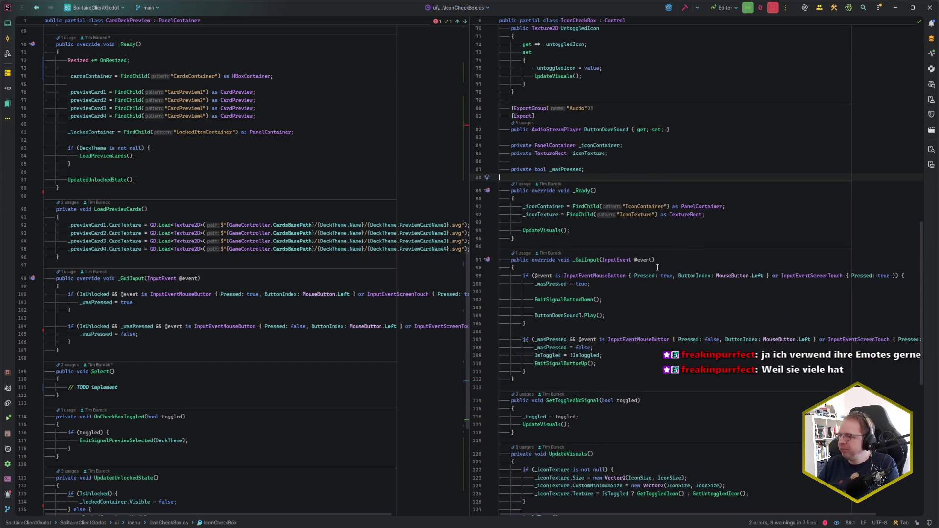
scroll(132, 286, down, 1)
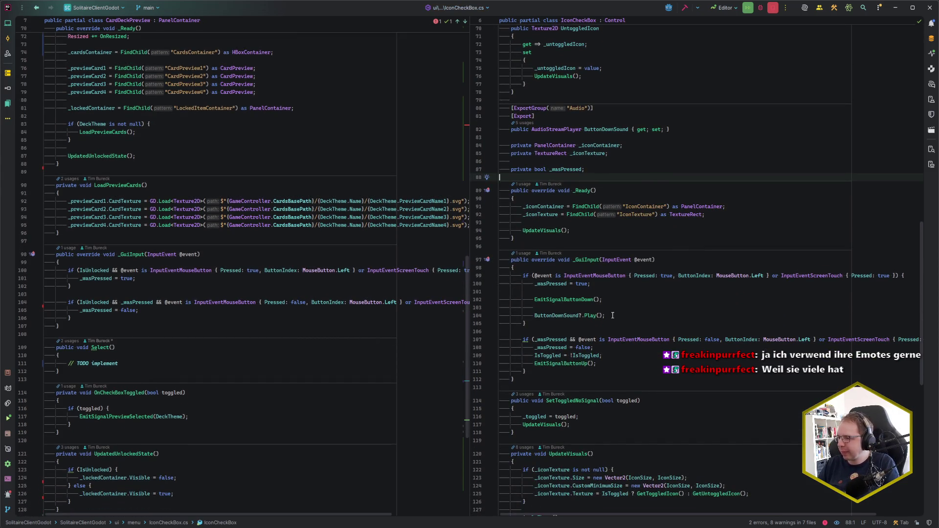
drag(612, 316, 590, 284)
key(ctrl+c)
click(153, 278)
key(ctrl+v)
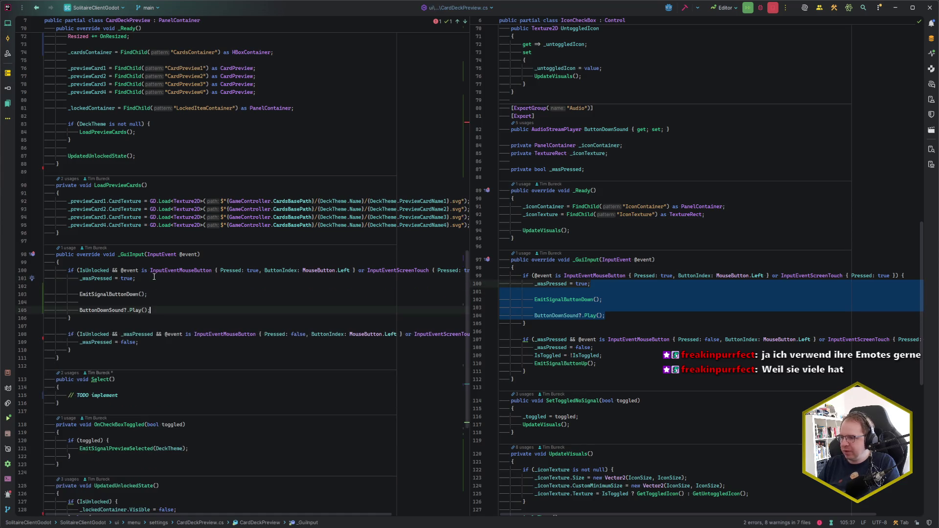
Step: Copy IconCheckBox's release-handling lines into CardDeckPreview's release branch
drag(596, 363, 592, 348)
key(ctrl+c)
click(176, 342)
key(ctrl+v)
scroll(194, 307, down, 1)
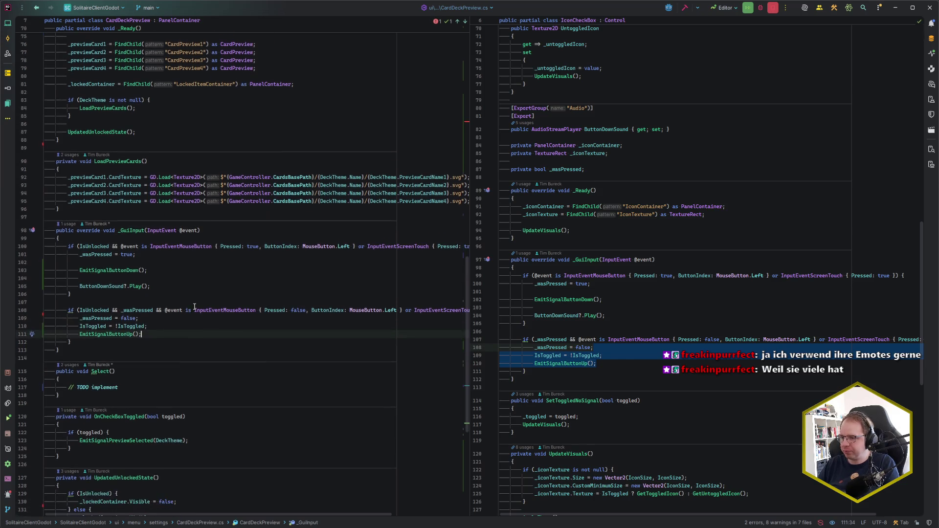
click(196, 264)
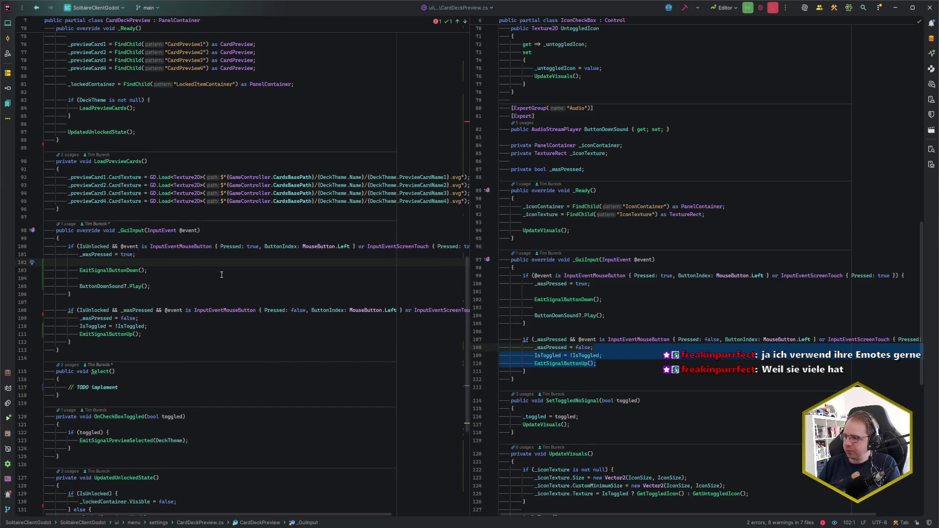
Step: Delete the OnCheckBoxToggled method from CardDeckPreview.cs
click(645, 401)
scroll(312, 347, down, 5)
click(243, 314)
scroll(243, 314, down, 5)
scroll(572, 379, down, 7)
scroll(572, 379, down, 2)
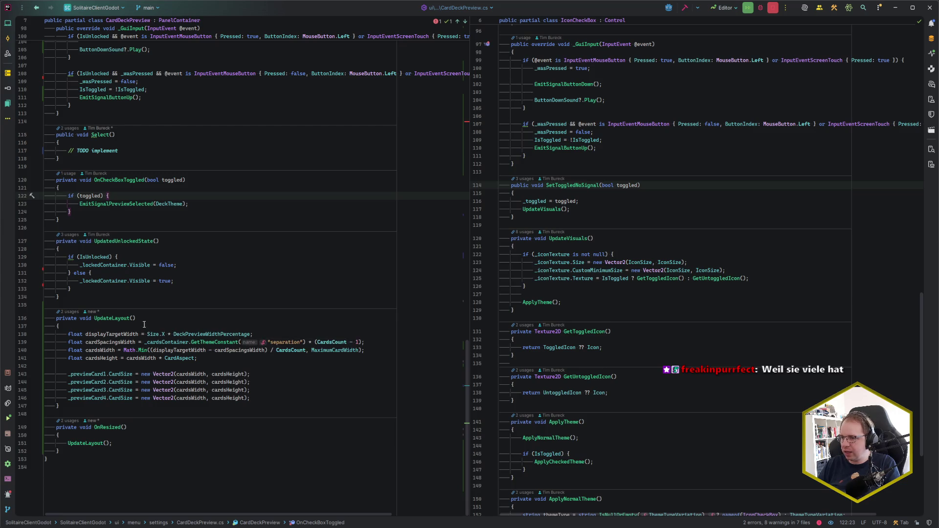
click(116, 222)
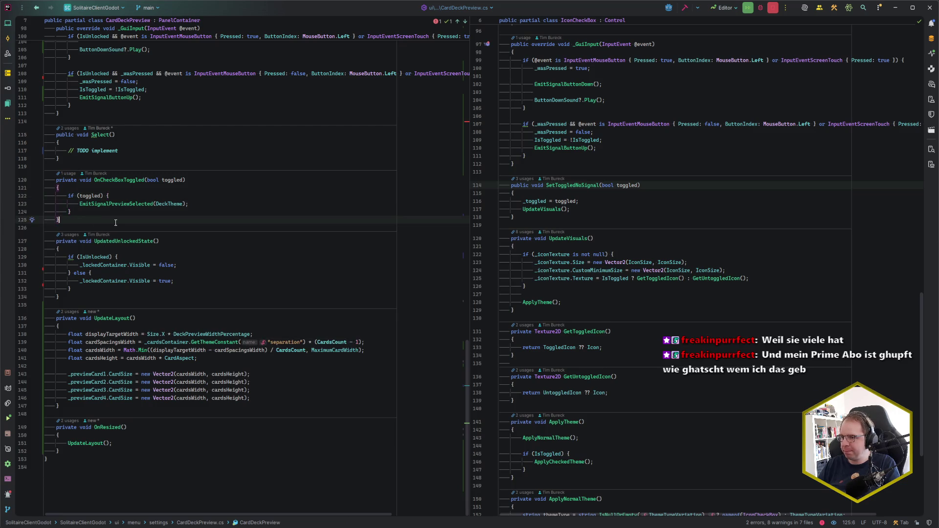
click(124, 180)
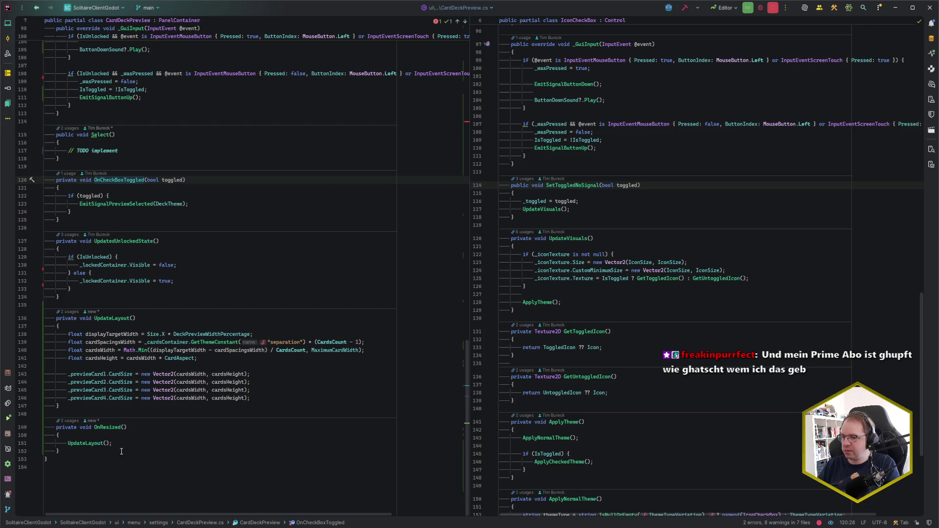
key(ctrl+w)
key(ctrl+w)
key(ctrl+w)
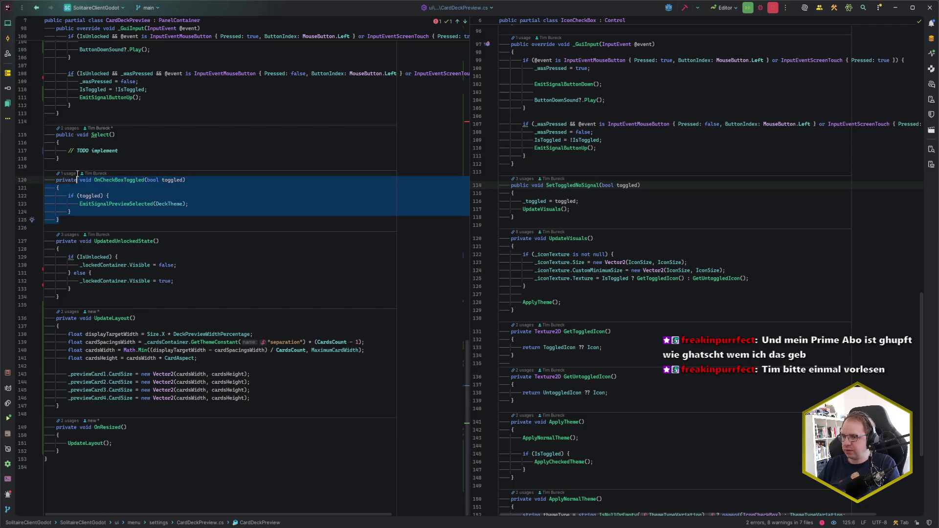
shift+click(82, 161)
mouse_move(128, 184)
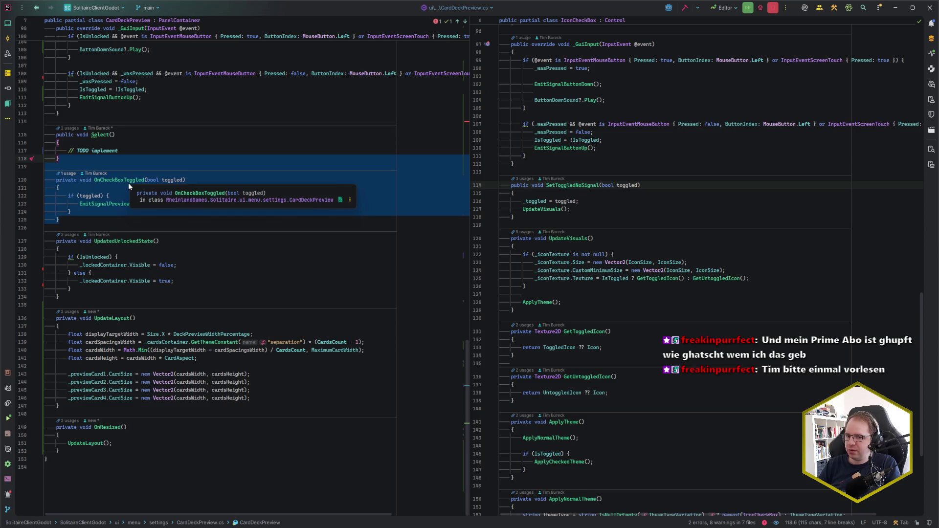
key(Delete)
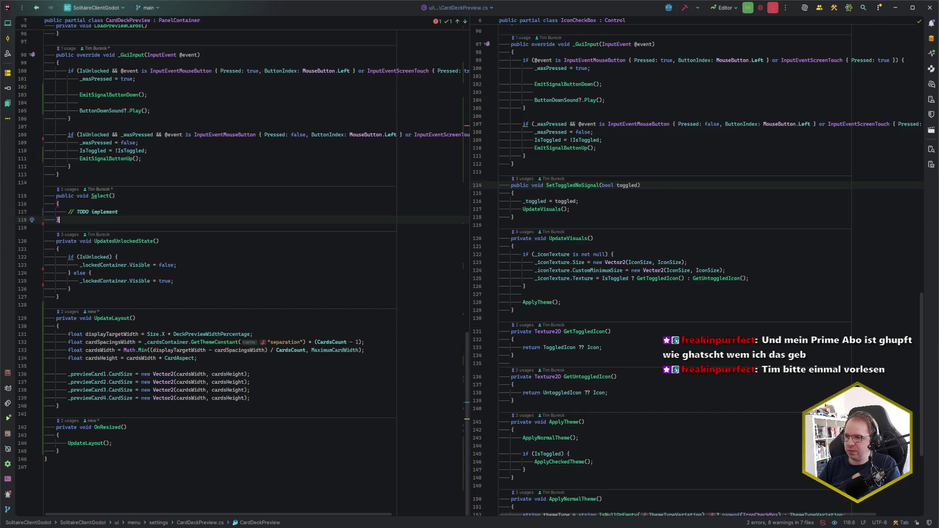
Step: Check the Select method's TODO comment and closing brace after the deletion
key(Up)
key(Up)
key(Up)
key(End)
key(Down)
key(Down)
key(Down)
key(Up)
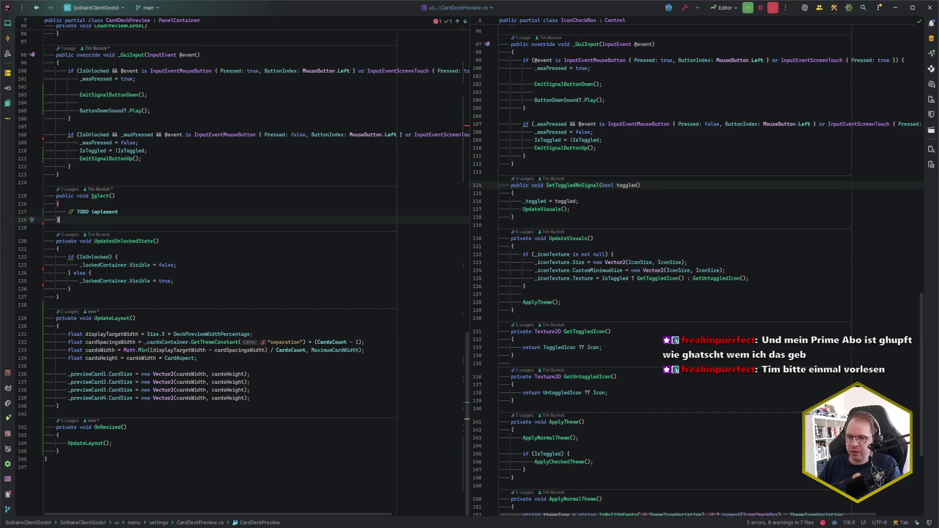
click(119, 212)
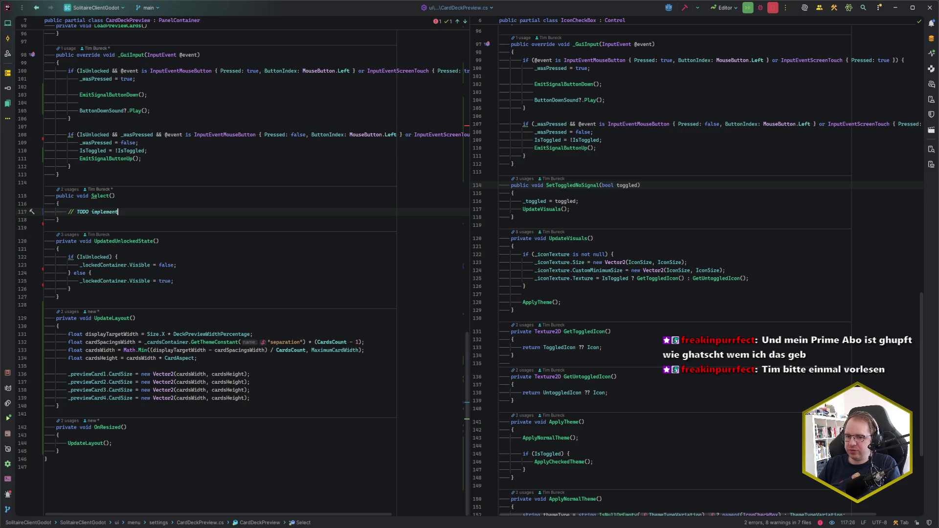
key(Down)
key(Down)
key(Up)
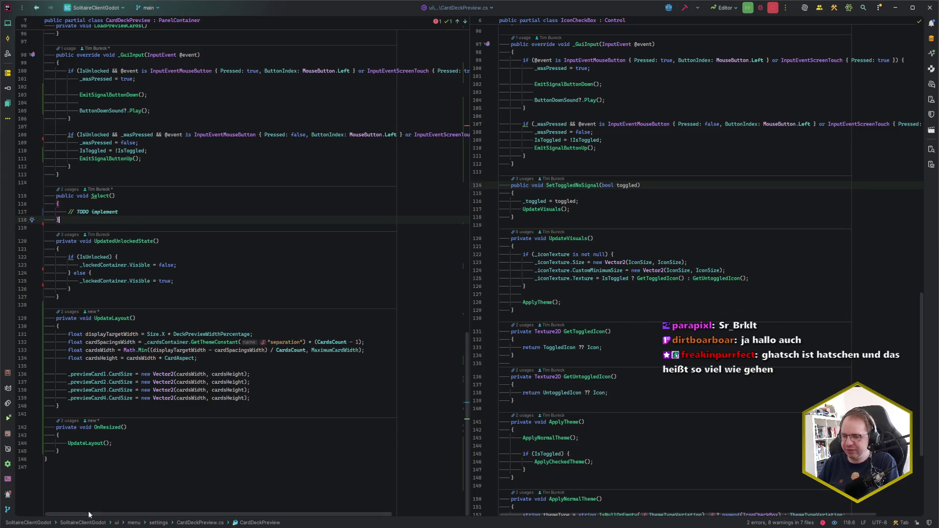
Step: Switch from Rider to the Vivaldi browser showing the Codecks 'Styled settings' card
mouse_move(30, 526)
key(alt+Tab)
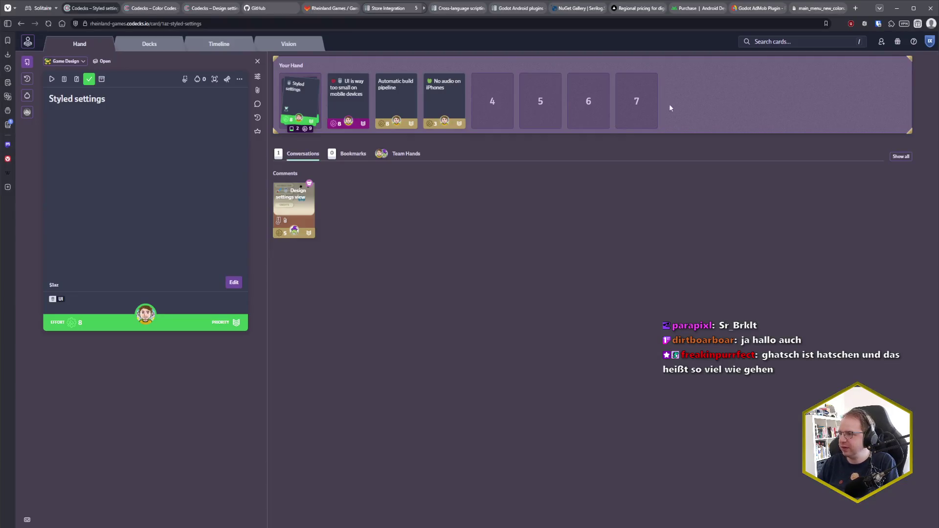
Step: Open de.wiktionary.org in a new tab and search for 'hatschen'
click(857, 8)
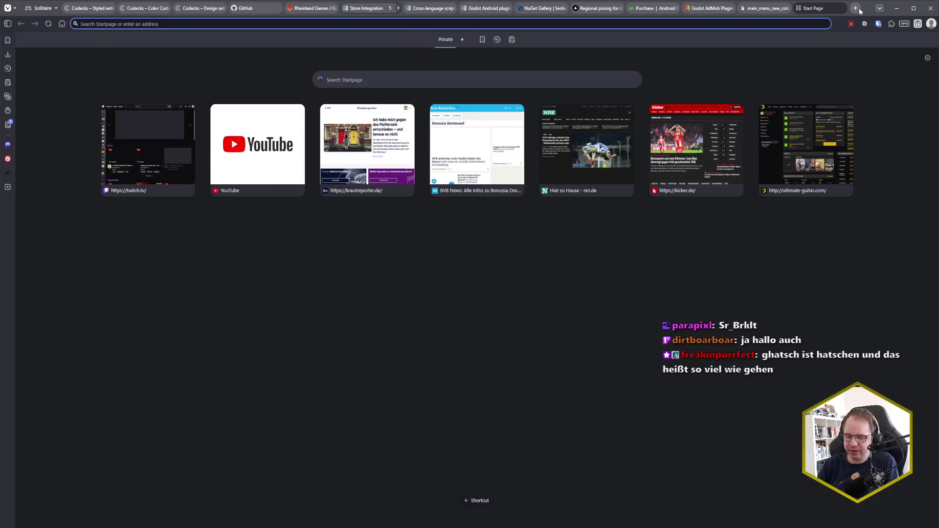
text(de.wiktionary.org/wiki/Wiktionary:Hauptseite)
key(Return)
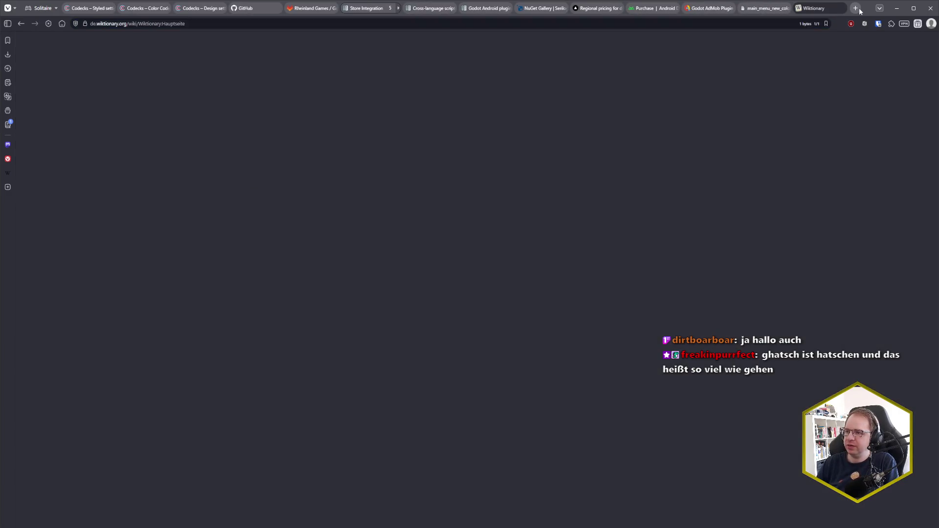
click(406, 44)
text(hat)
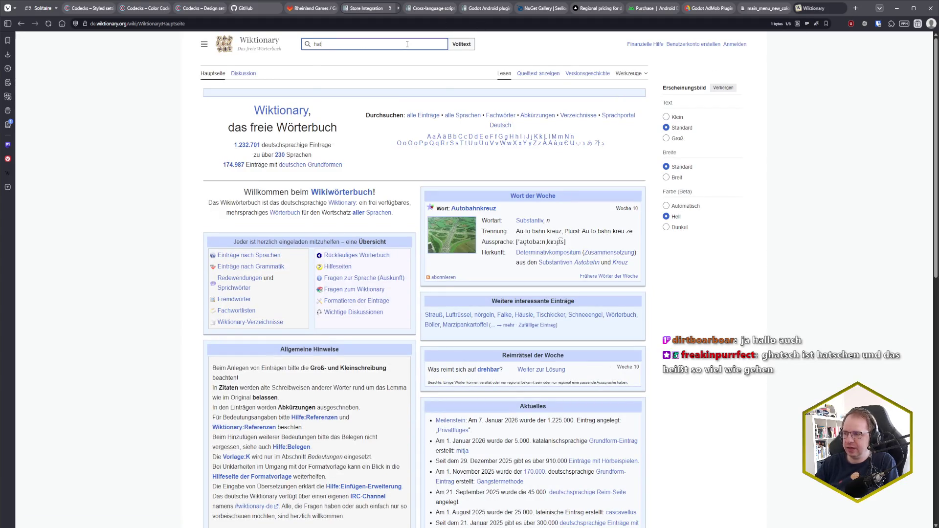
text(schen)
key(Return)
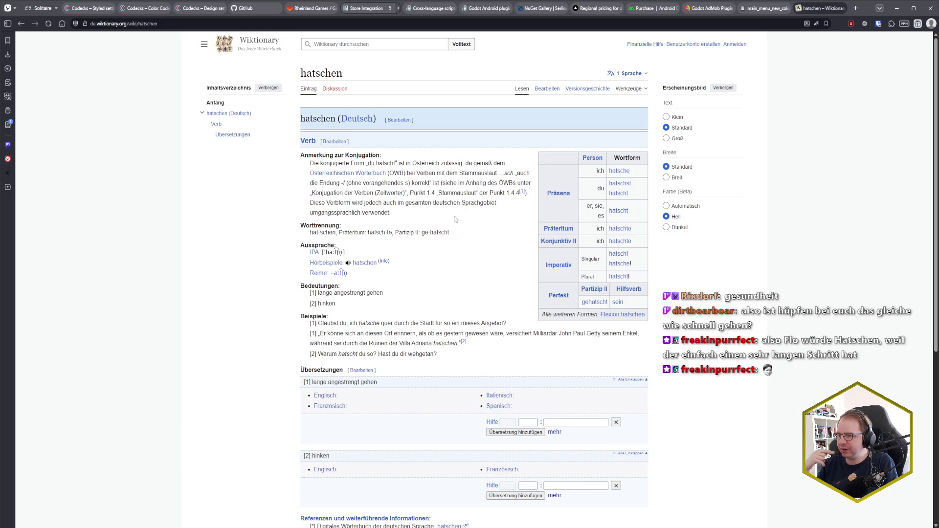
Step: Read the hatschen entry and its IPA pronunciation, close the tab, and return to Godot
scroll(455, 219, down, 1)
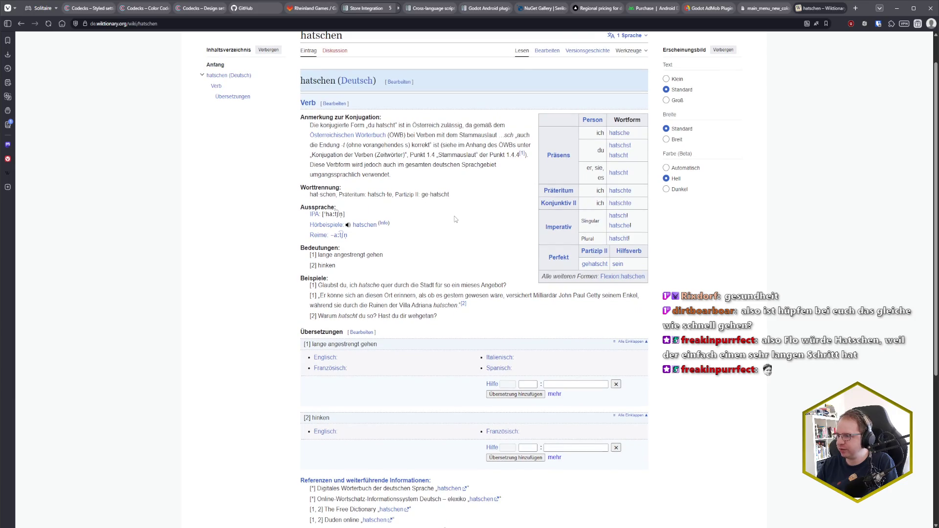
scroll(455, 219, down, 2)
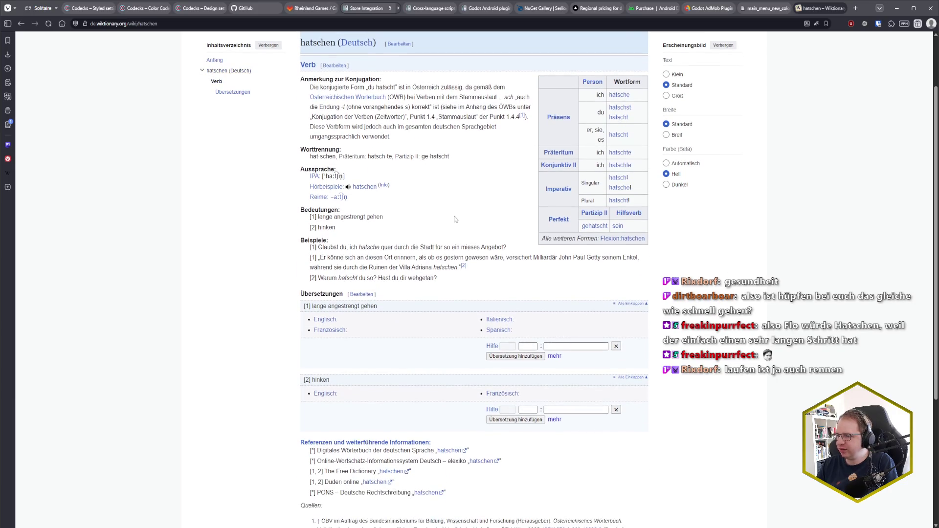
scroll(454, 219, down, 1)
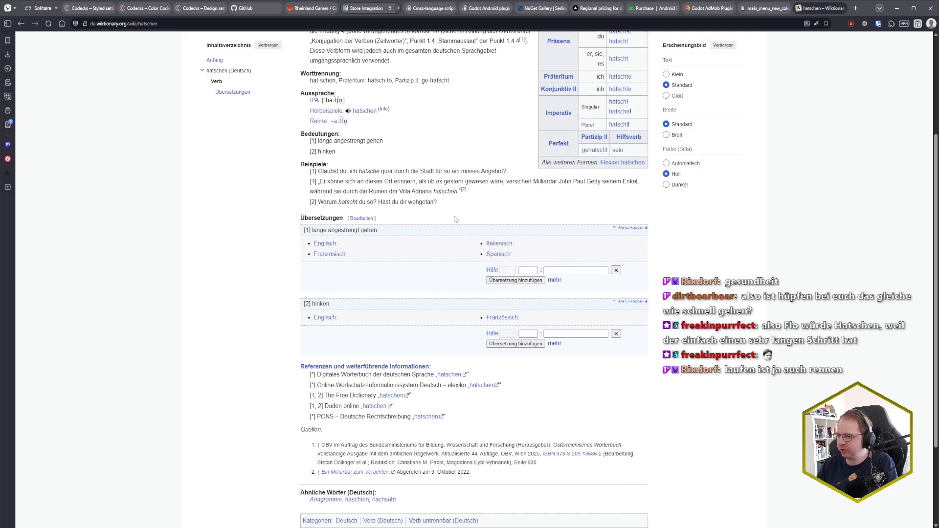
scroll(455, 219, down, 2)
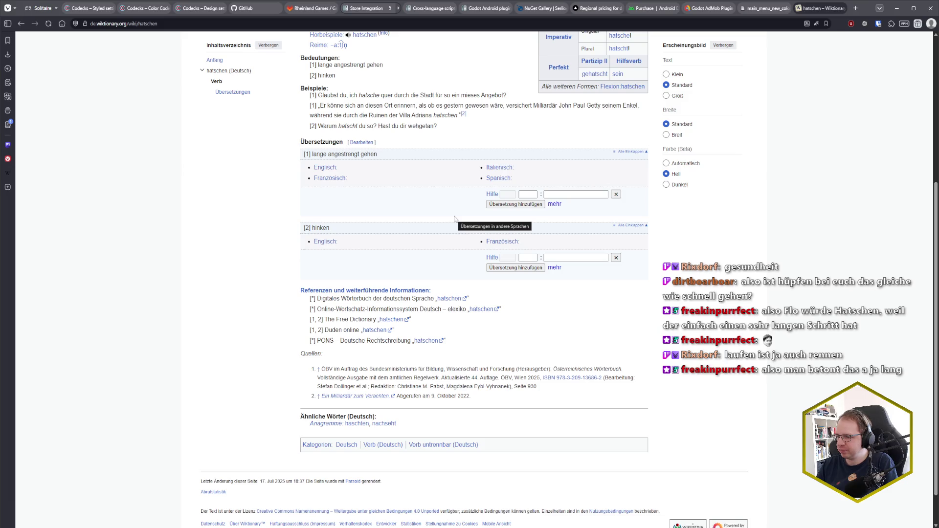
scroll(454, 218, down, 1)
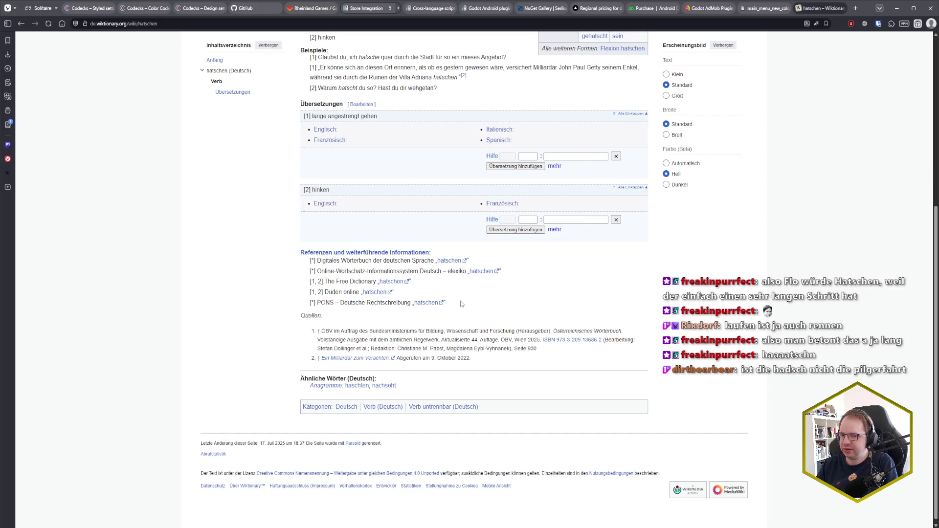
scroll(461, 304, up, 5)
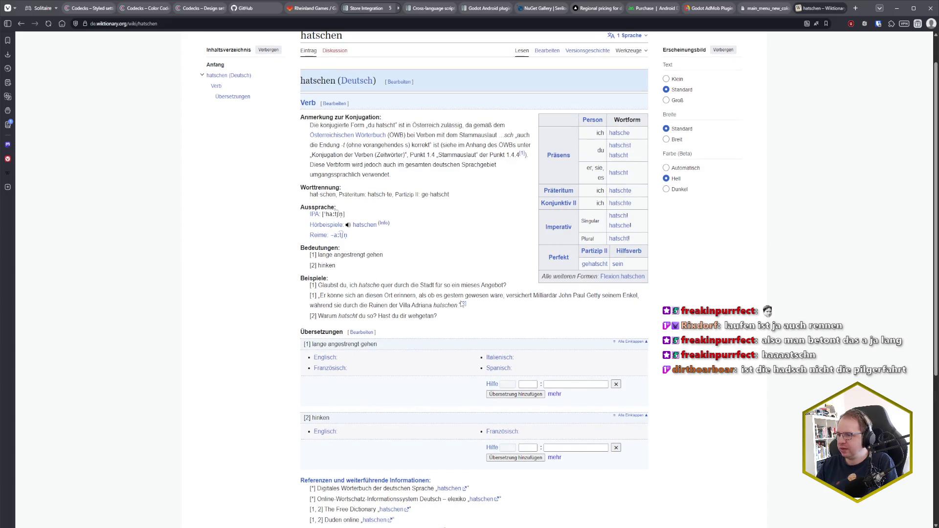
scroll(462, 304, up, 1)
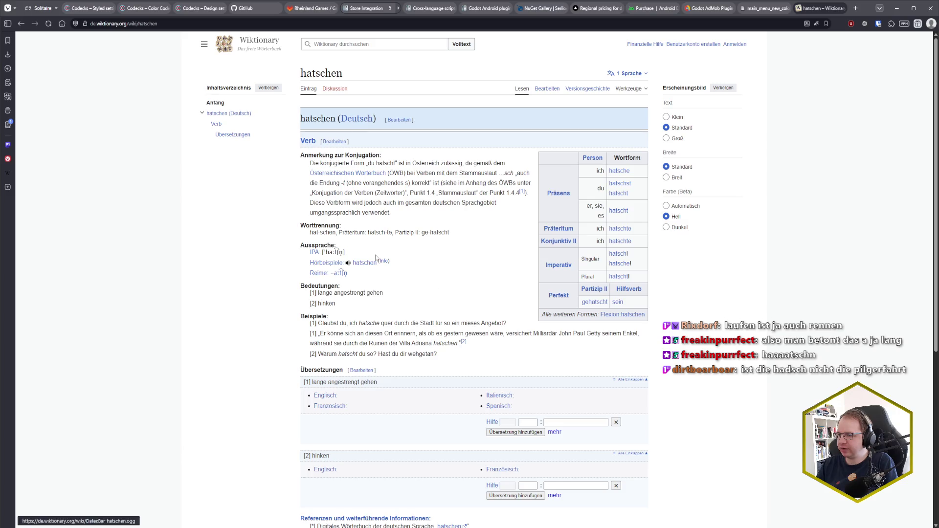
mouse_move(336, 253)
mouse_down()
mouse_move(311, 246)
mouse_move(335, 253)
mouse_up()
click(335, 252)
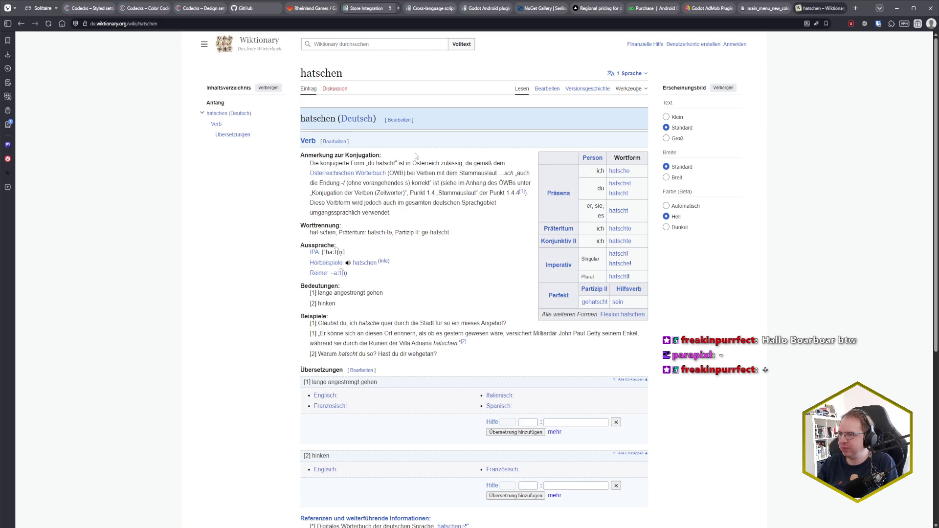
key(ctrl+w)
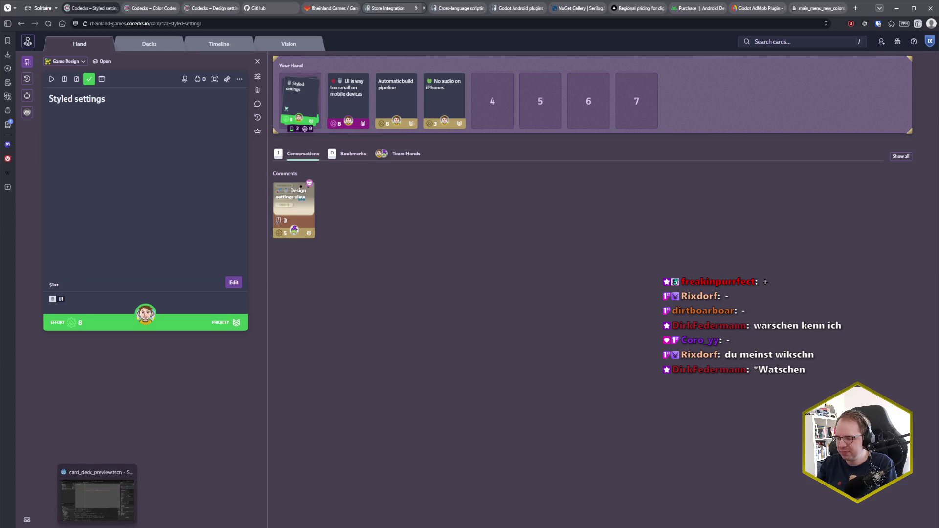
click(98, 491)
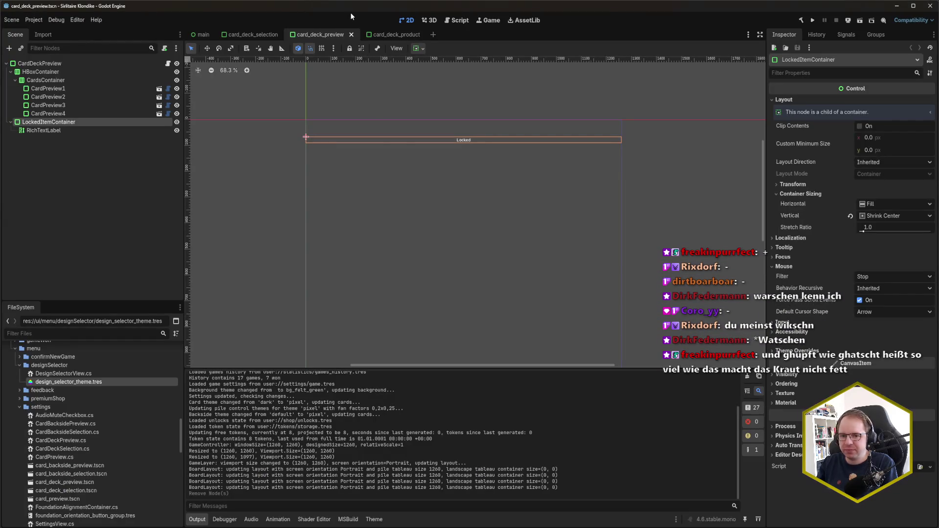
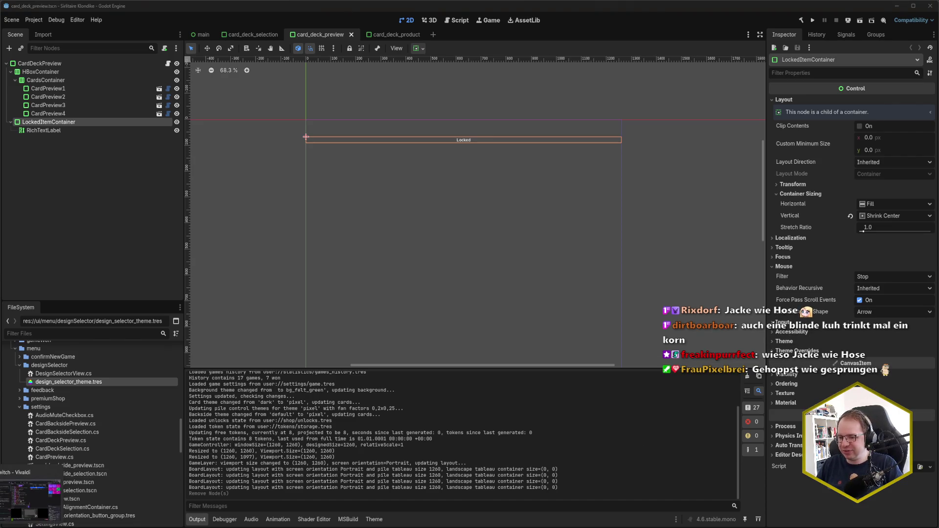
Step: Switch from Godot to the Vivaldi browser and open a new tab for the hatschen Wiktionary entry
click(29, 499)
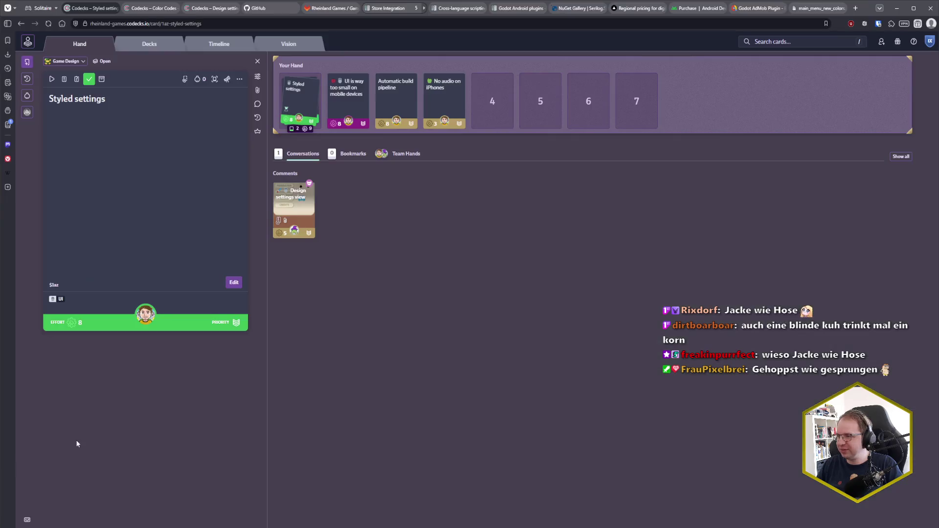
click(855, 8)
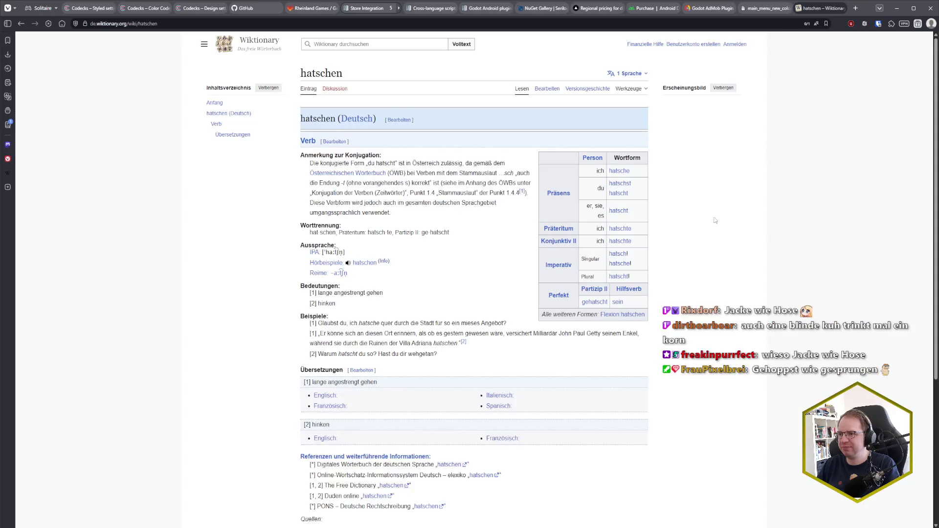
Step: Search Wiktionary for 'jacke w' and open the 'Jacke wie Hose sein' entry
click(364, 44)
text(jacke )
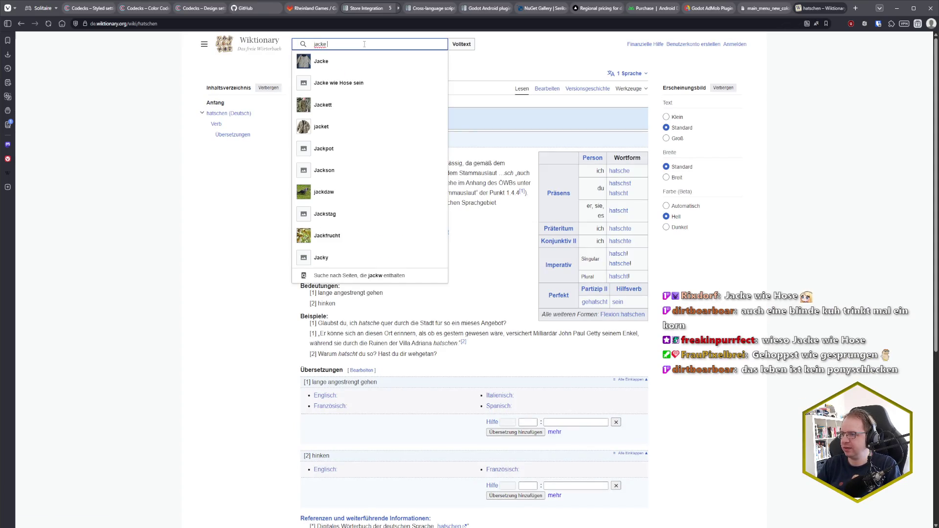
text(wi)
click(342, 61)
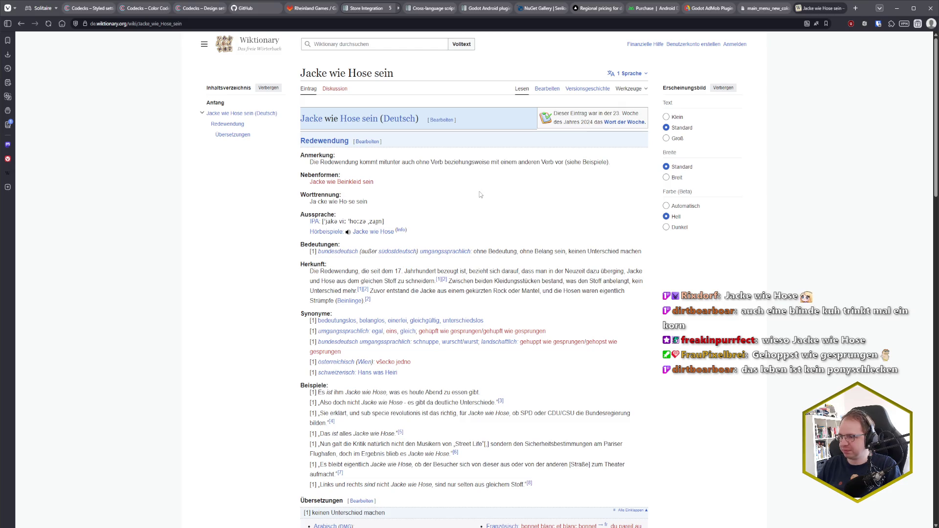
scroll(507, 184, down, 2)
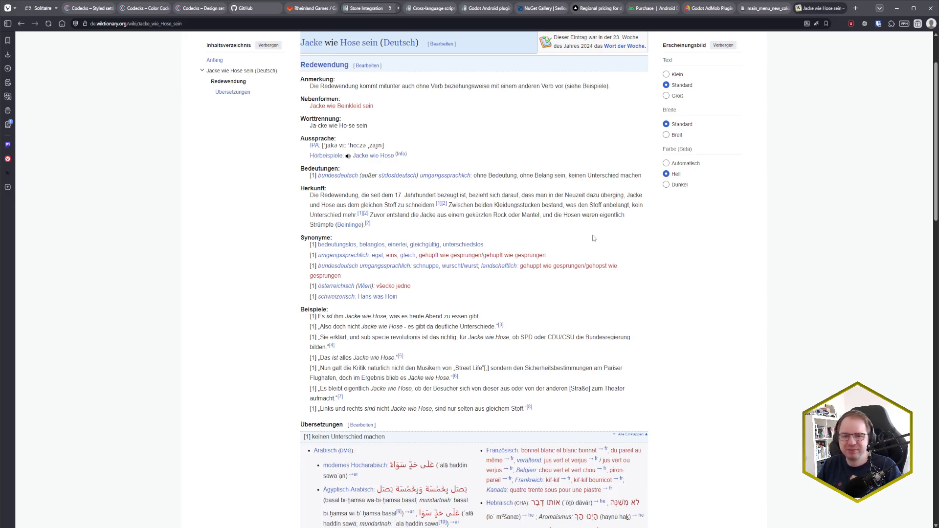
Step: Close a browser tab, glance at the Godot editor, and return to the browser
middle_click(823, 8)
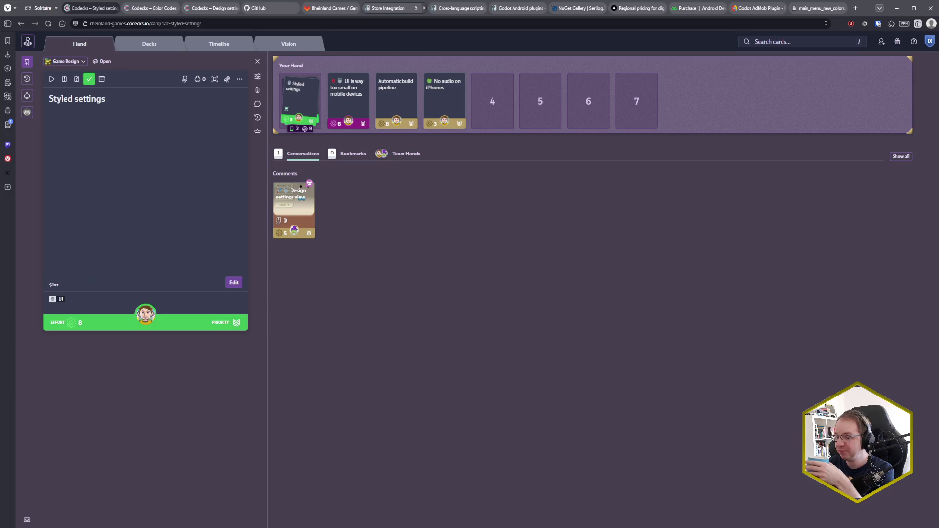
key(alt+Tab)
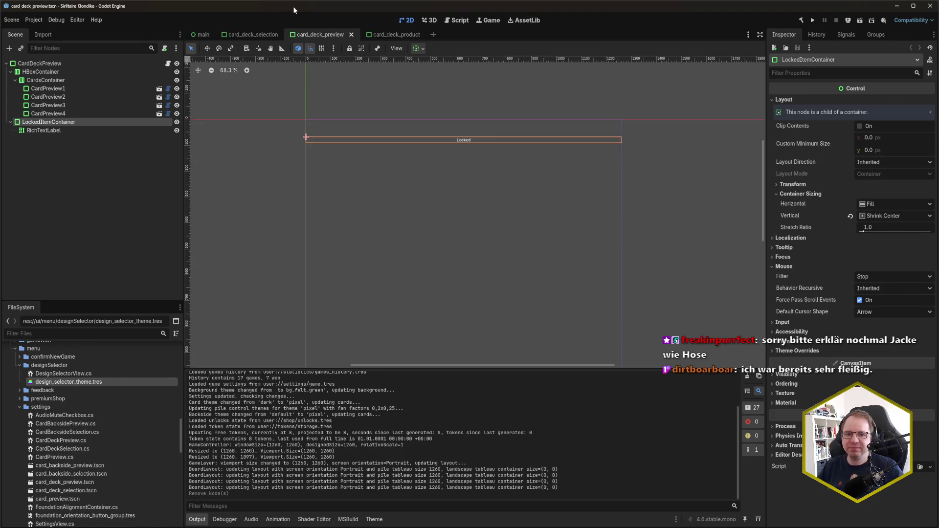
key(alt+Tab)
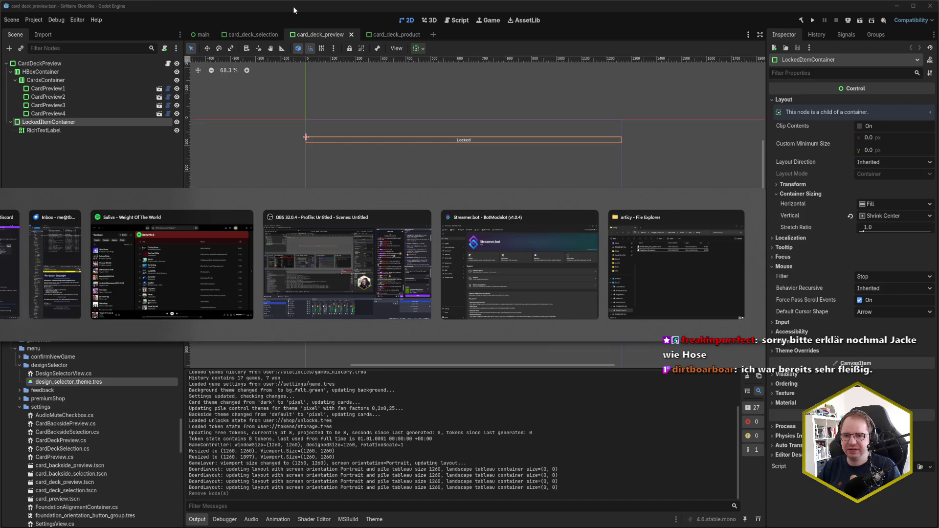
key(ctrl+Tab)
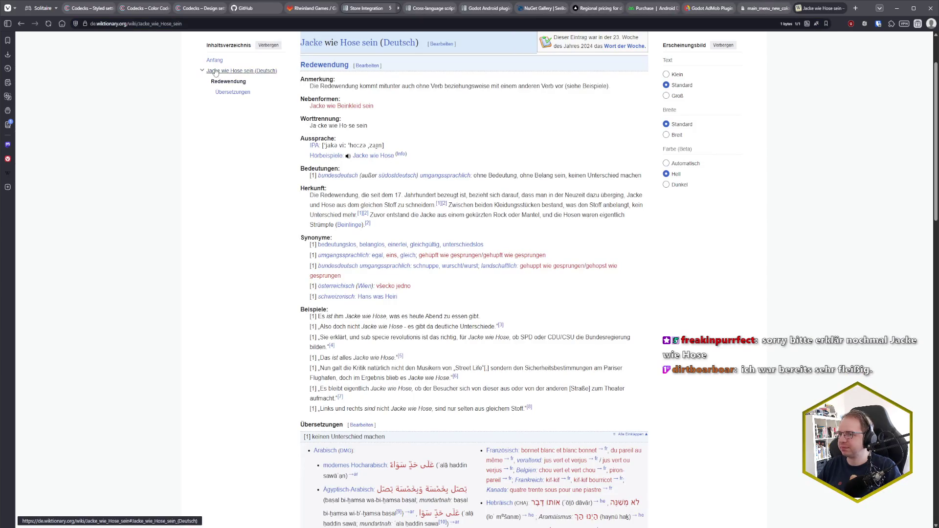
Step: Close the Jacke wie Hose sein Wiktionary tab, revealing the Codecks 'Styled settings' card
key(ctrl+l)
key(Escape)
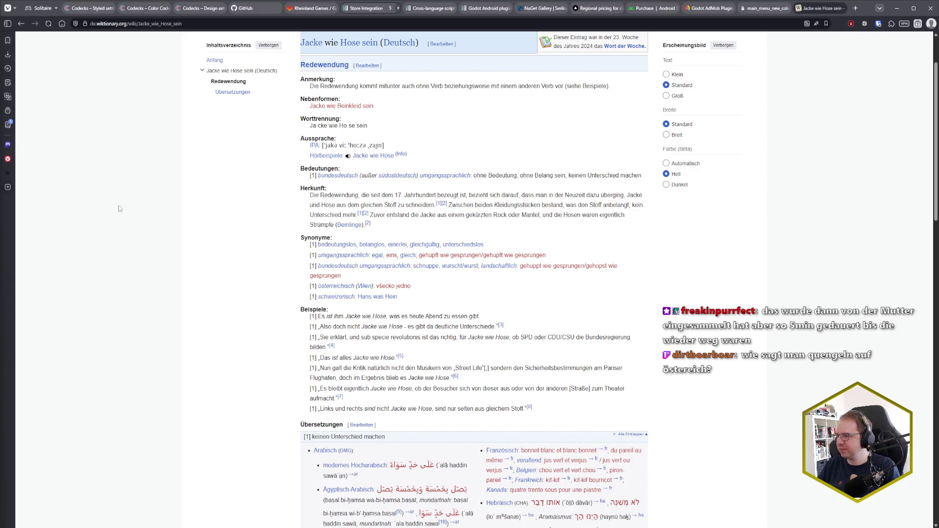
key(ctrl+w)
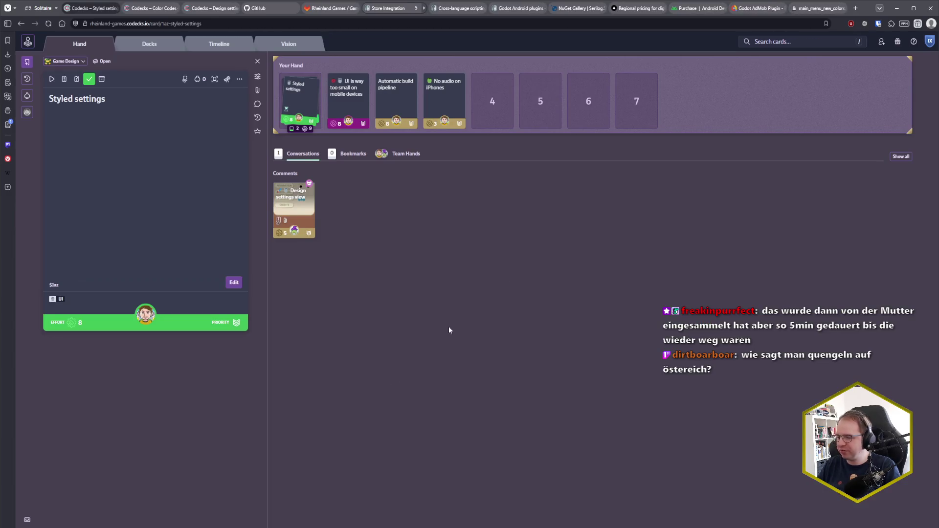
Step: Switch through Godot to Rider and place the caret at the TODO in CardDeckPreview's Select()
key(alt+Tab)
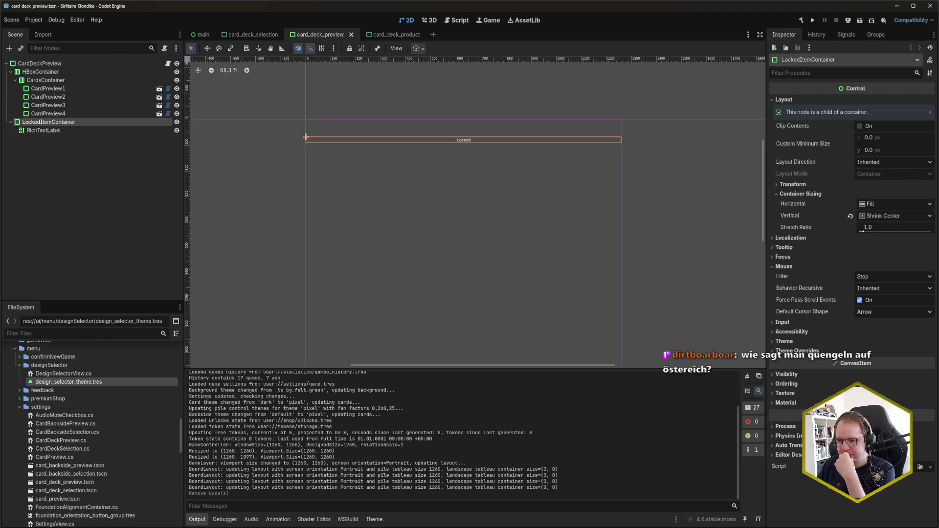
key(alt+Tab)
click(133, 215)
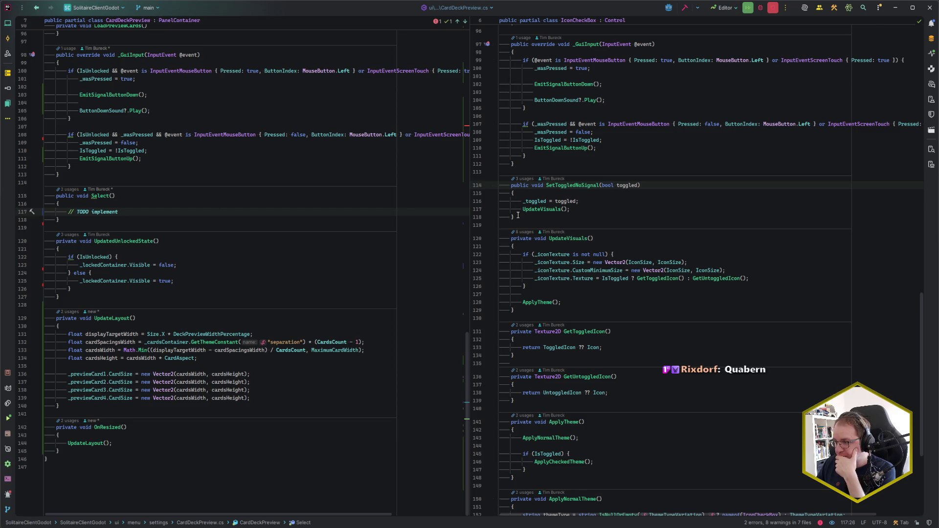
Step: Copy the SetToggledNoSignal method from IconCheckBox and paste it into CardDeckPreview
drag(518, 216, 514, 164)
key(ctrl+c)
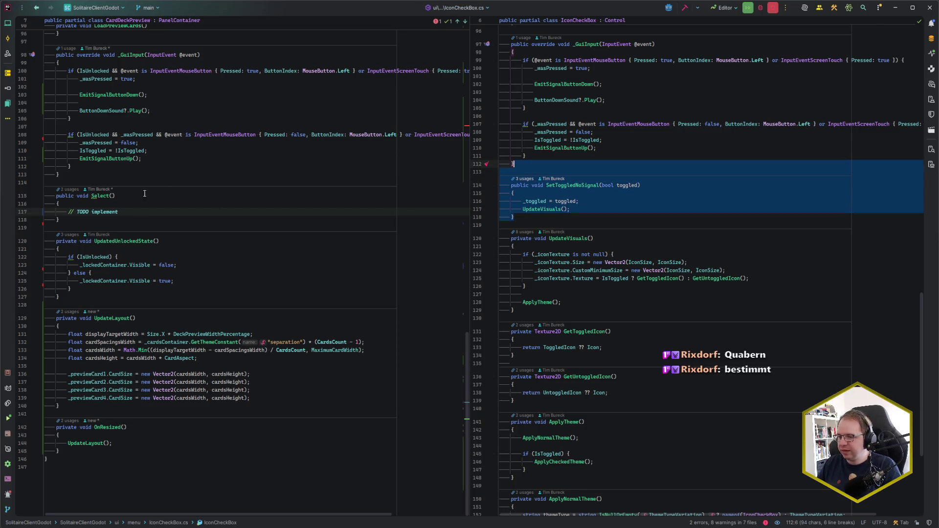
drag(79, 219, 60, 174)
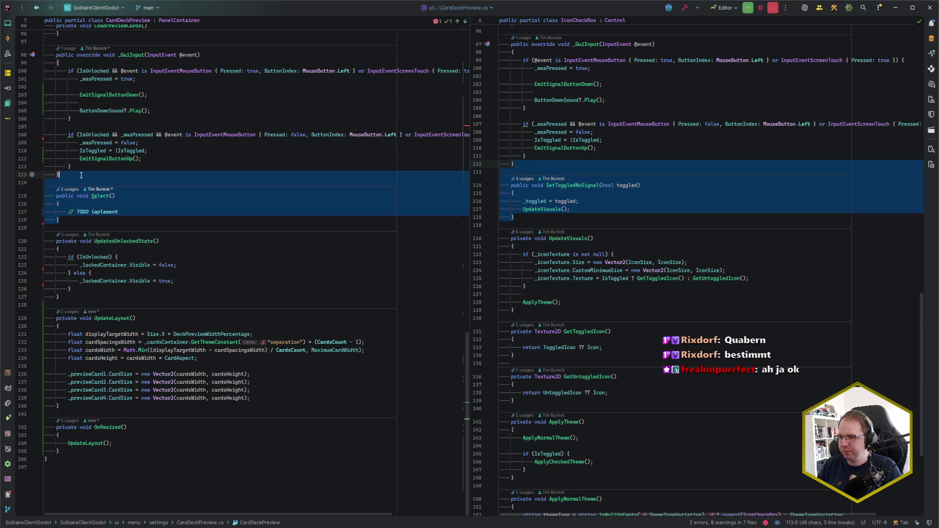
key(Escape)
click(73, 190)
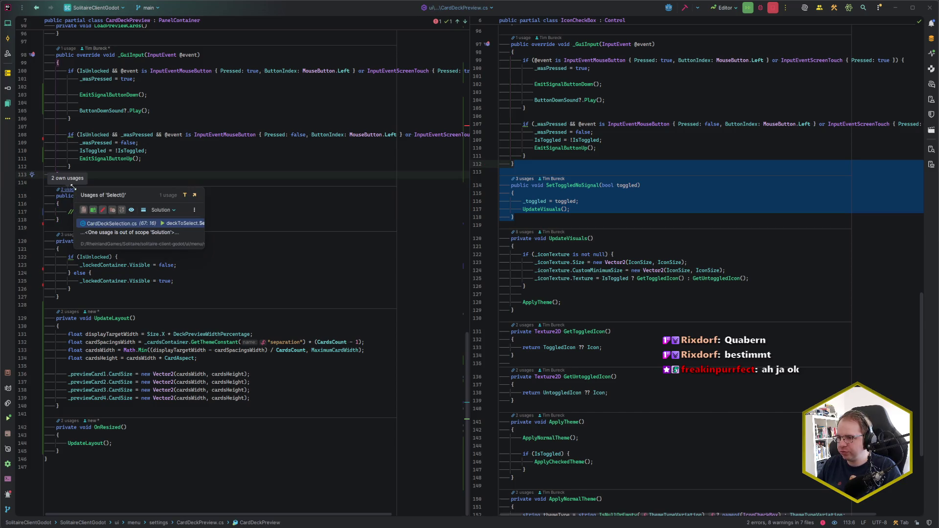
key(Escape)
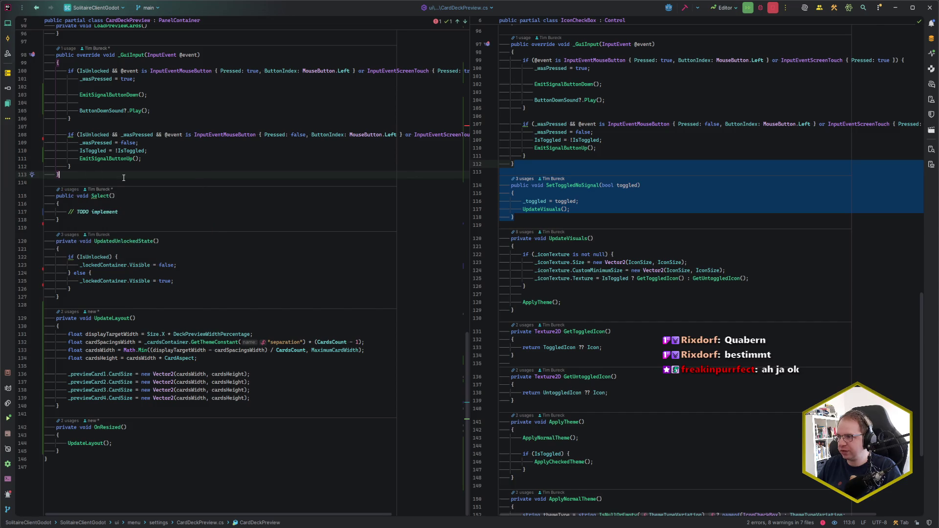
key(ctrl+v)
Step: Add a new private void UpdateVisuals() method after Select() for the pasted method to call
click(145, 215)
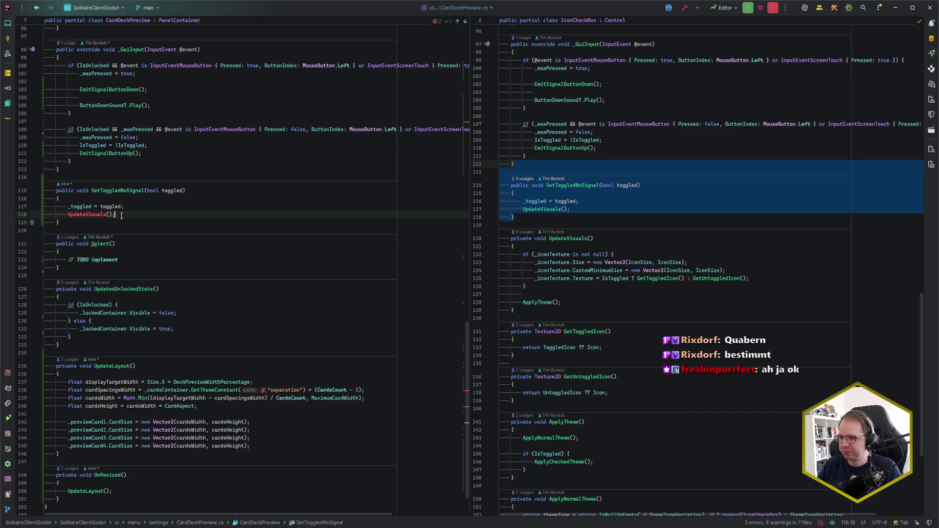
scroll(93, 412, down, 3)
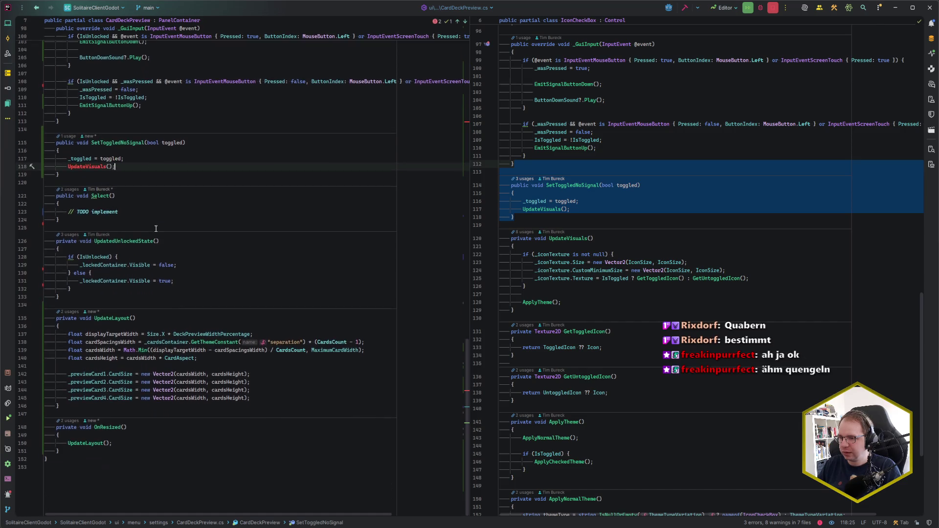
scroll(117, 372, up, 10)
scroll(146, 334, down, 10)
scroll(610, 318, down, 2)
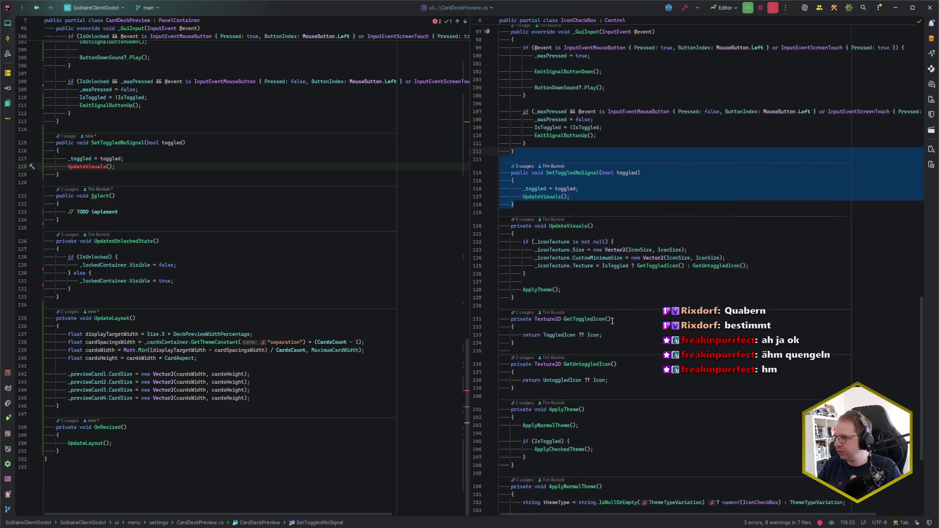
scroll(612, 322, up, 5)
scroll(612, 322, down, 7)
scroll(611, 322, up, 1)
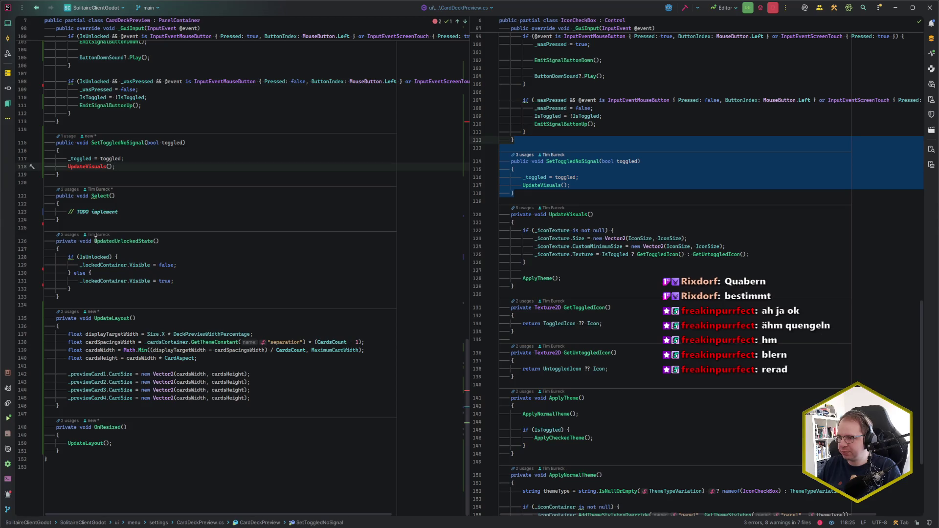
scroll(582, 365, down, 5)
scroll(583, 365, up, 5)
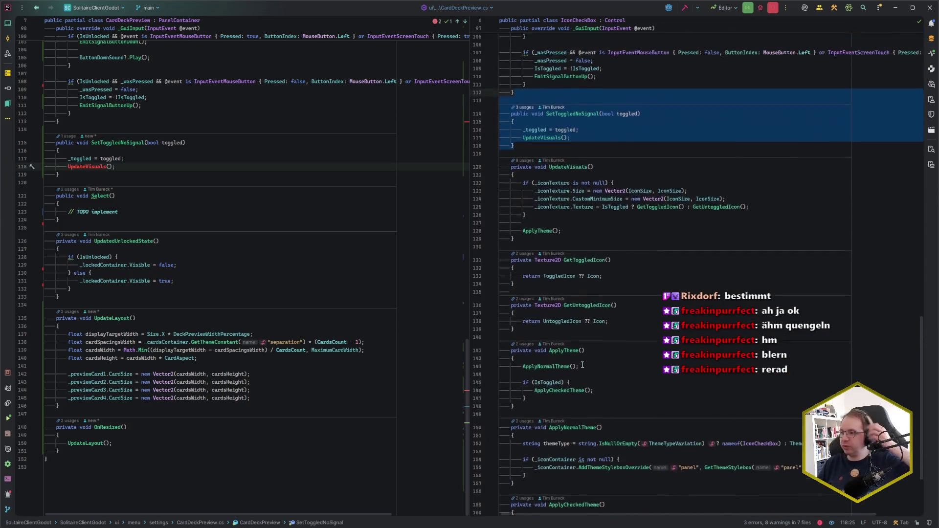
click(105, 298)
click(145, 218)
key(Return)
key(Return)
text(priv)
key(Return)
text(void UpdateVisuals())
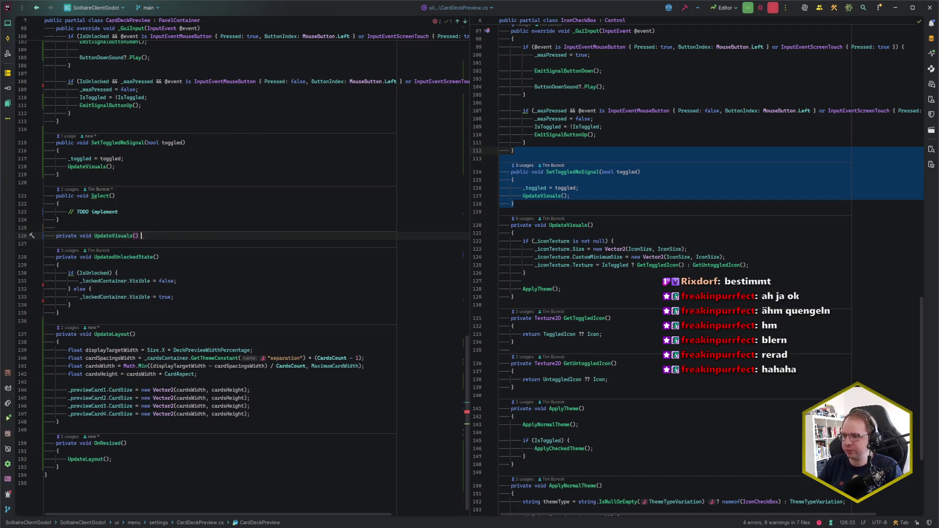
text({)
key(Return)
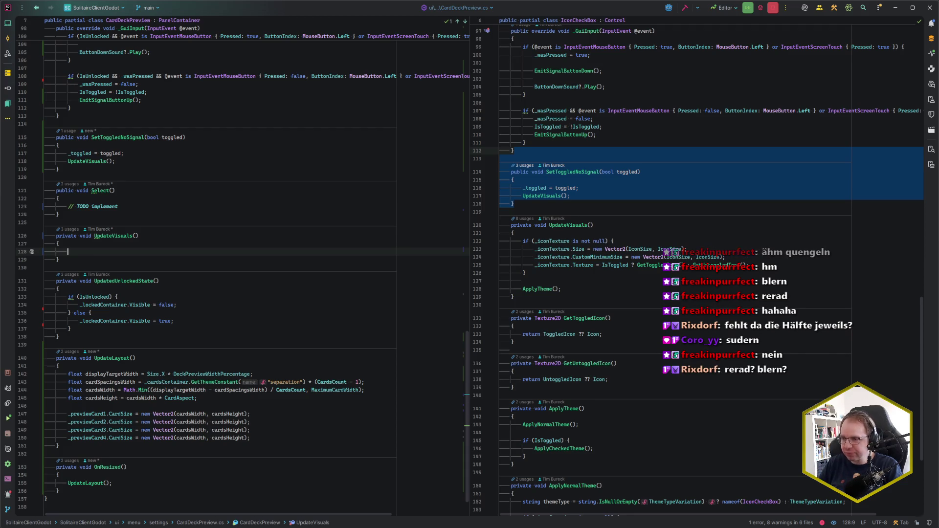
Step: Review IconCheckBox's UpdateVisuals implementation for reference
scroll(199, 278, up, 3)
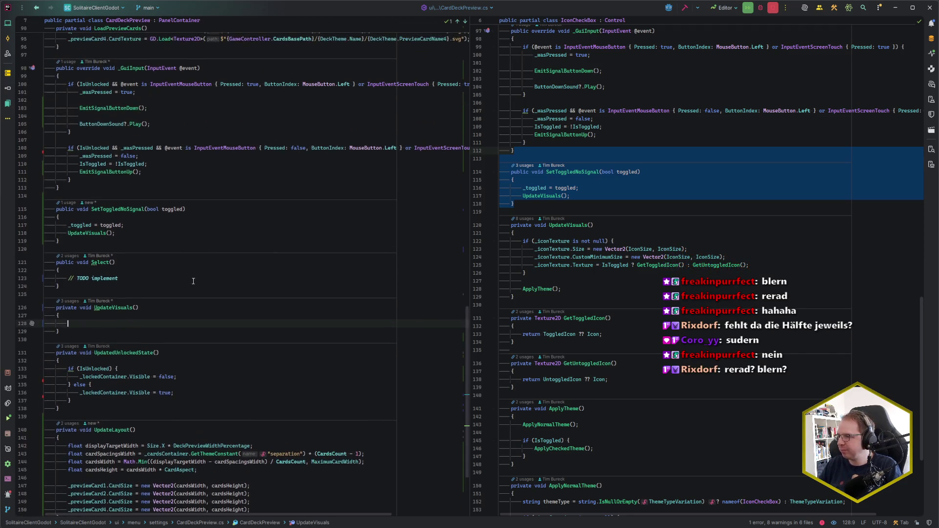
click(547, 208)
scroll(547, 209, down, 4)
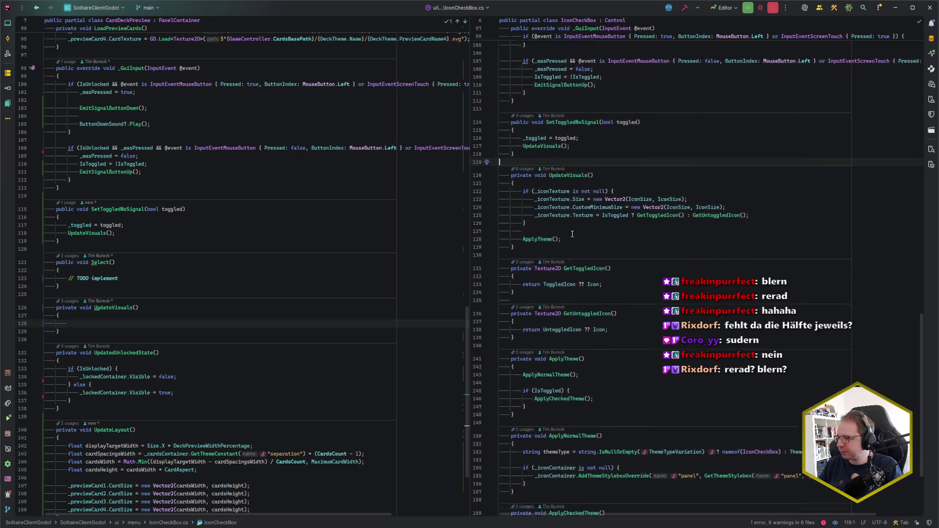
click(532, 201)
key(Down)
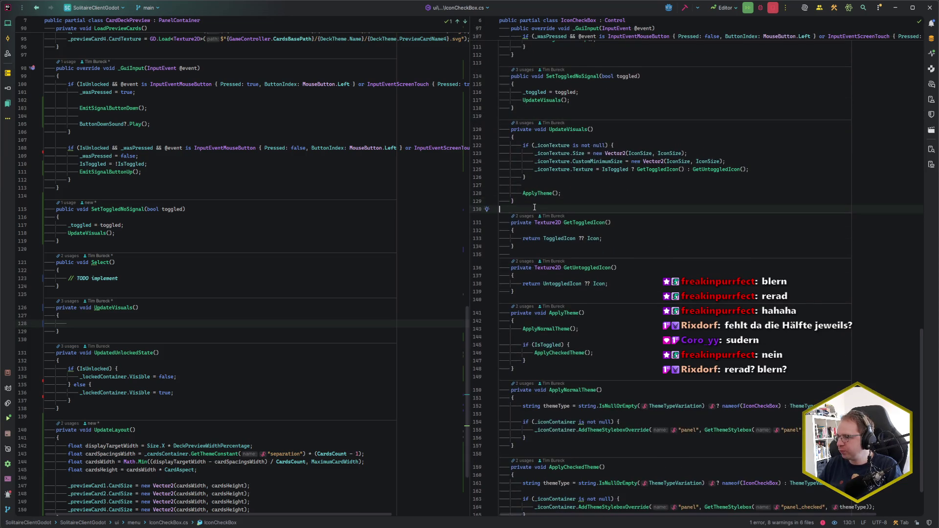
scroll(538, 210, up, 5)
scroll(180, 300, up, 2)
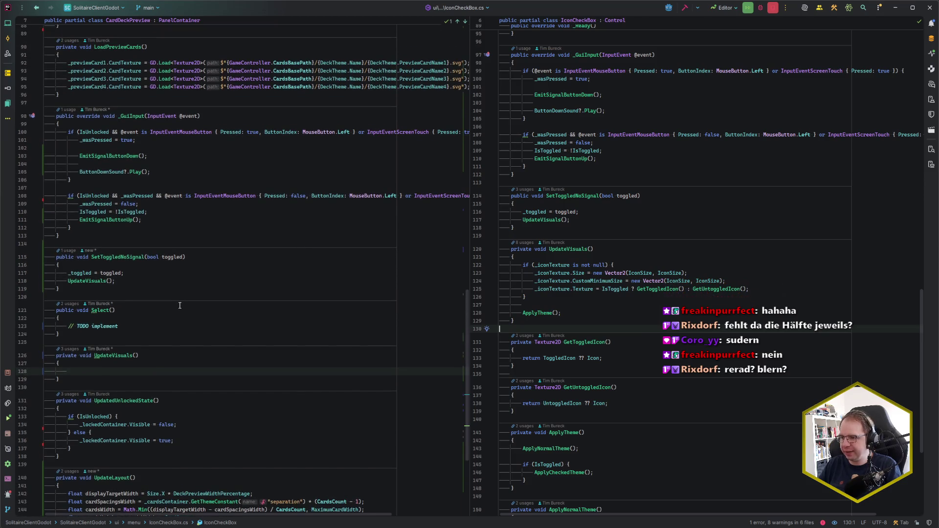
Step: Jump from CardDeckPreview's Select() to its call site in CardDeckSelection.cs
click(117, 289)
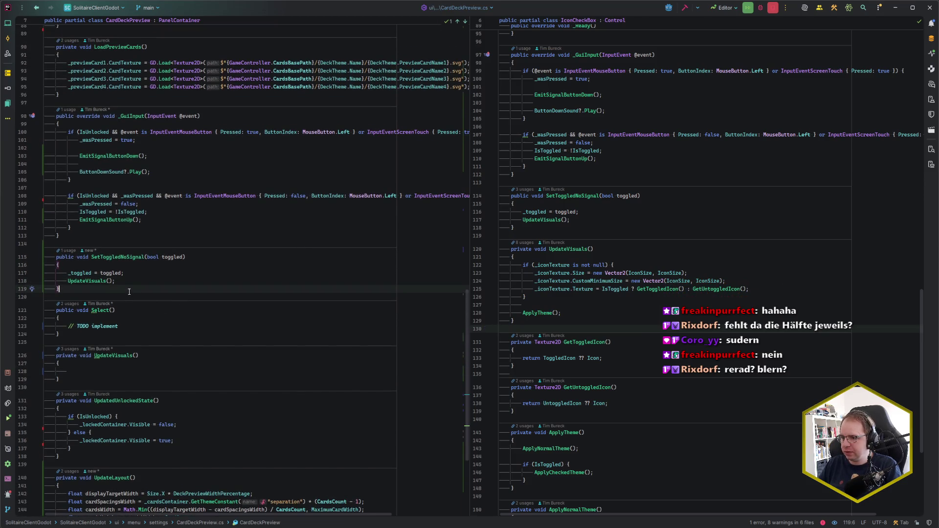
click(71, 304)
click(140, 317)
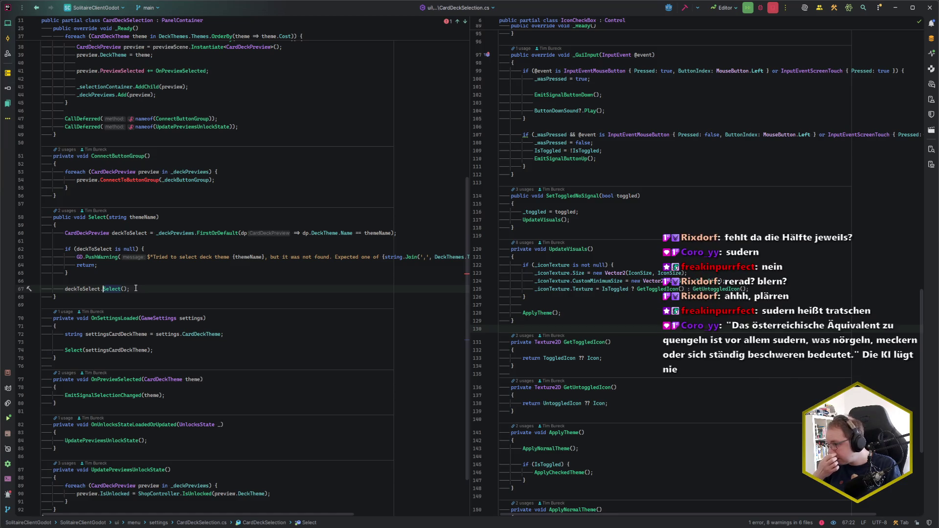
Step: Replace deckToSelect.Select() with SetToggledNoSignal(true) in CardDeckSelection.Select
key(ctrl+shift+Right)
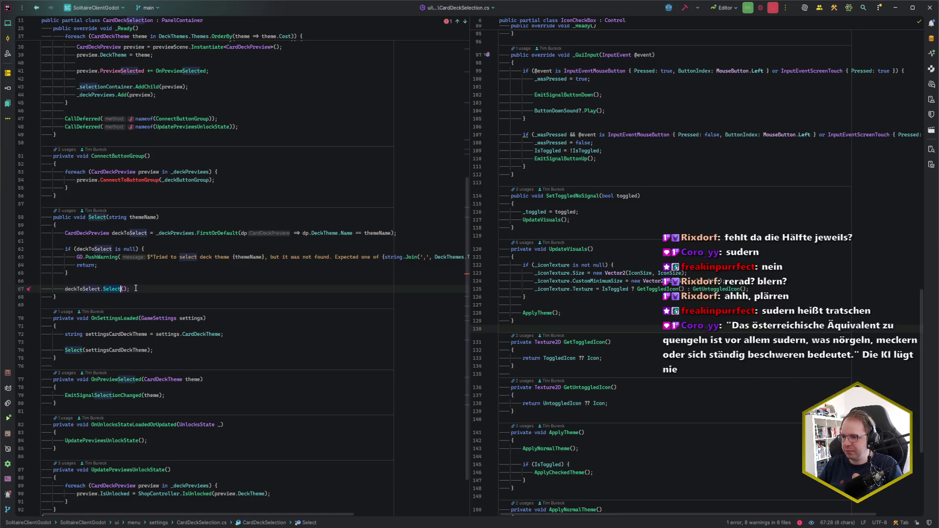
text(Set)
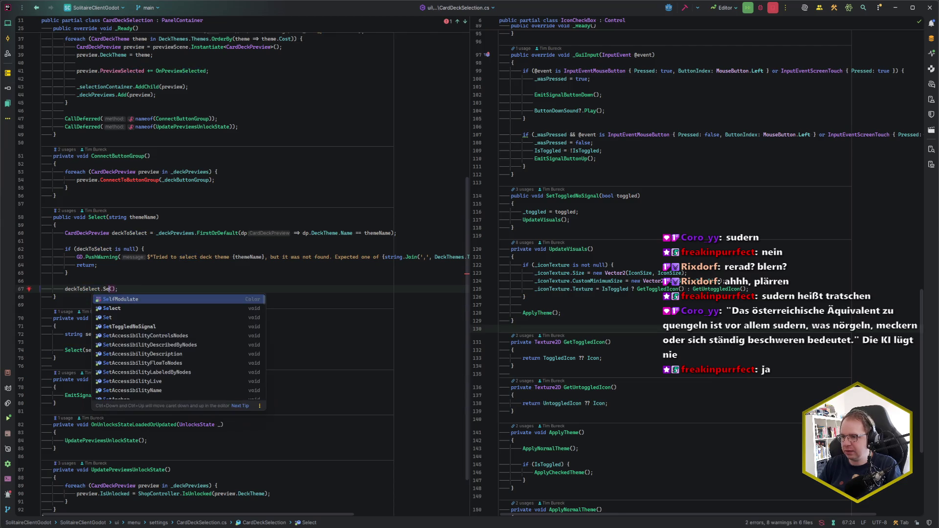
text(Tog)
key(Return)
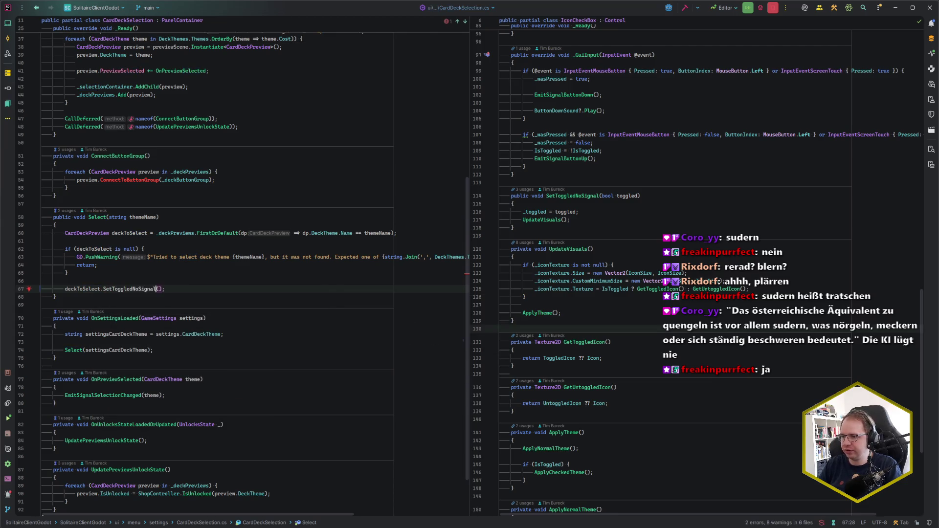
key(shift+Right)
key(End)
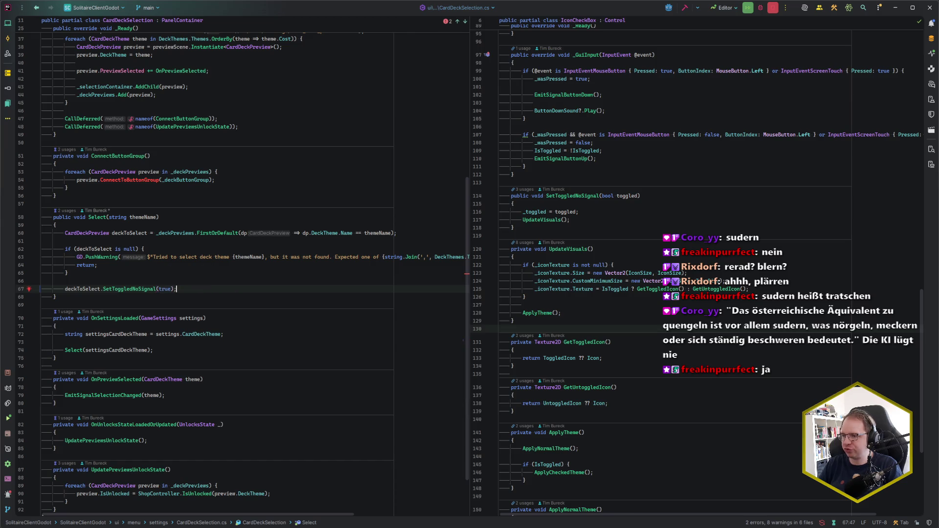
Step: Delete the ConnectButtonGroup method and its CallDeferred line
click(69, 195)
scroll(88, 230, up, 2)
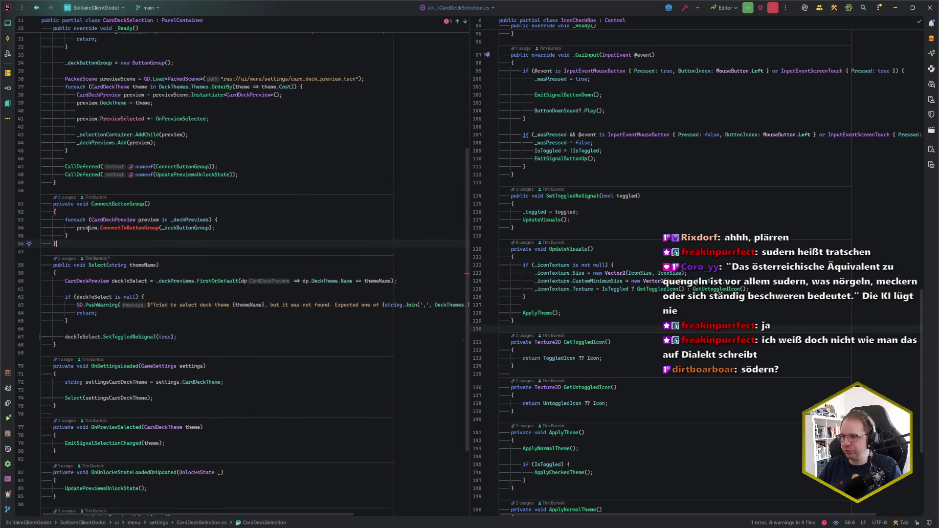
key(shift+Up)
key(shift+Up)
key(shift+Up)
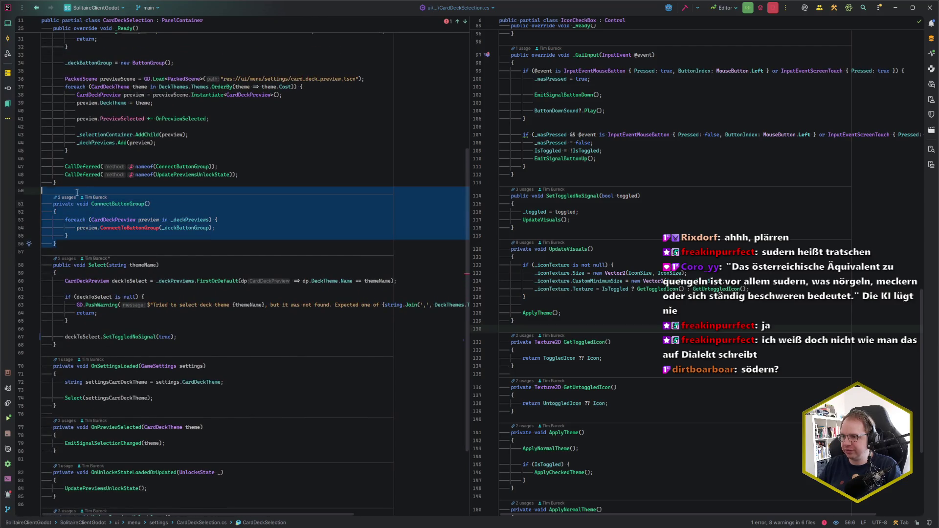
key(BackSpace)
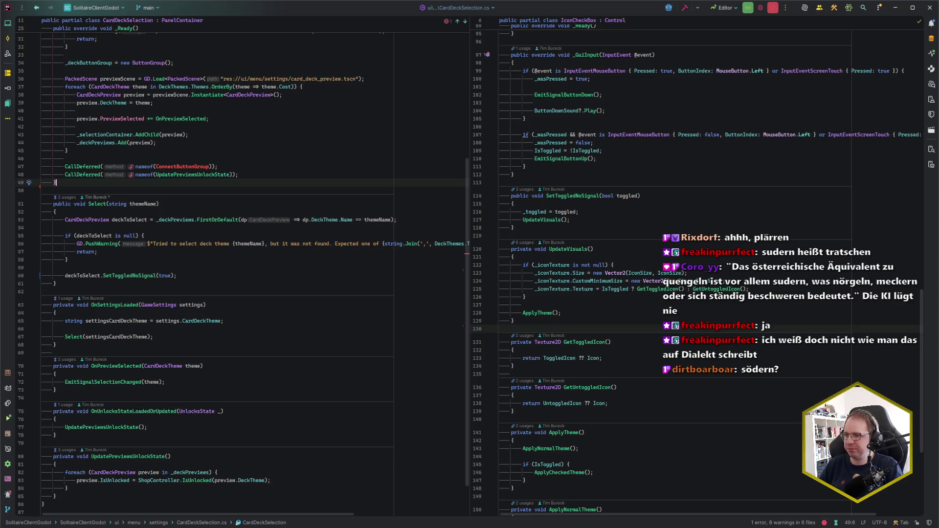
drag(245, 167, 247, 161)
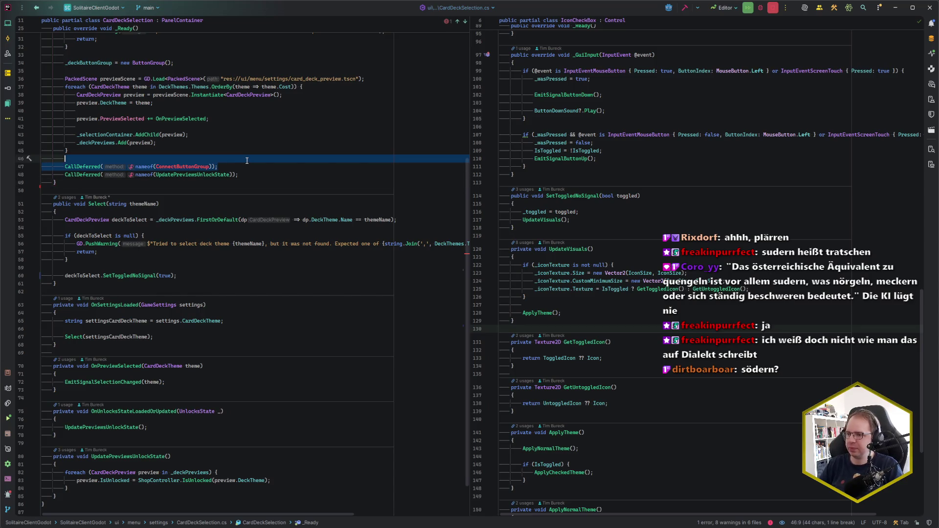
key(BackSpace)
Step: Reopen CardDeckPreview.cs from the Recent Files list
scroll(241, 225, up, 1)
scroll(241, 225, up, 1)
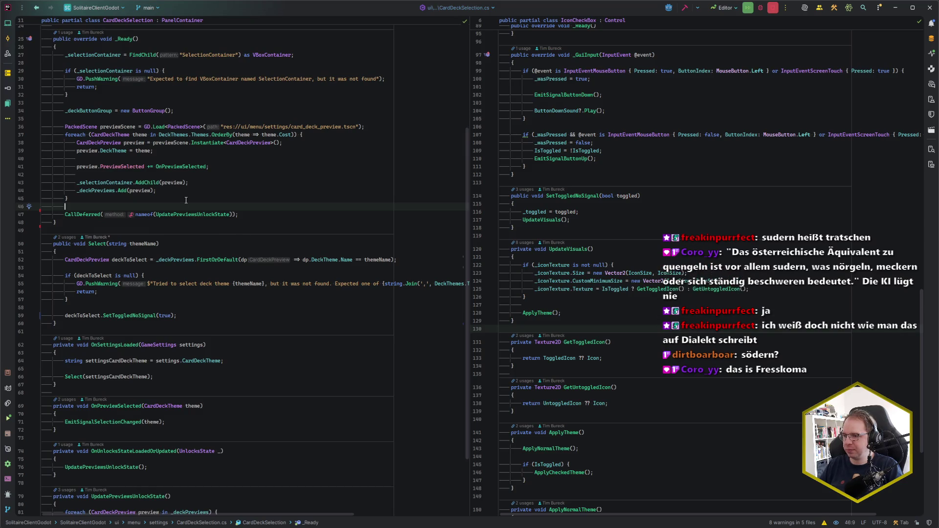
click(182, 316)
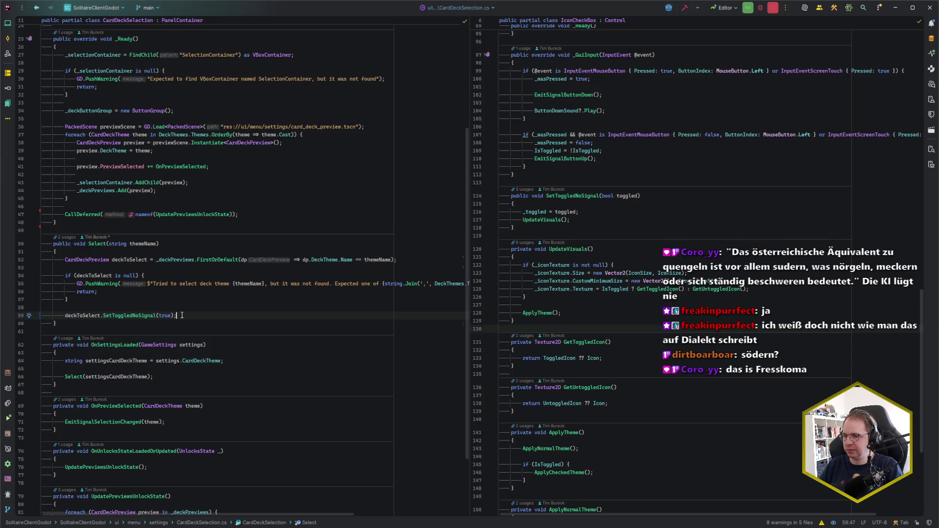
click(233, 306)
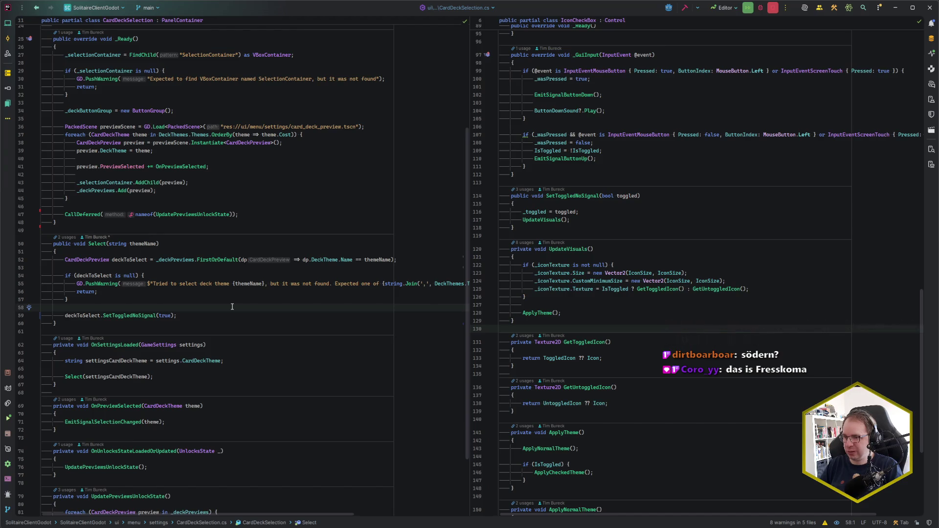
key(ctrl+e)
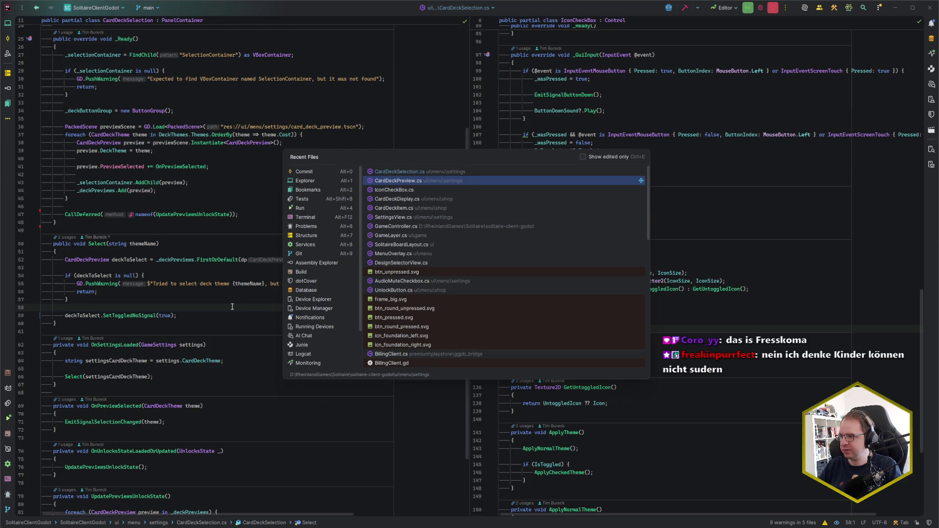
key(Return)
scroll(231, 306, up, 10)
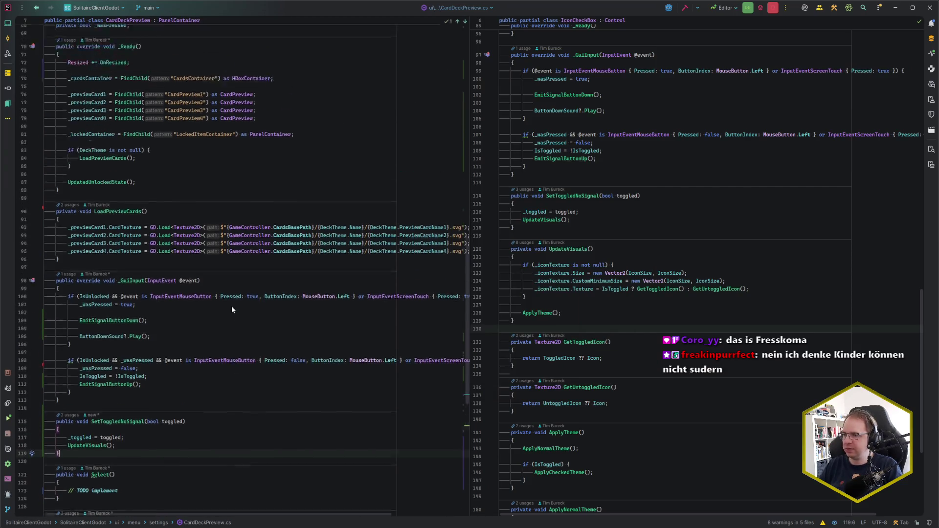
scroll(231, 299, up, 9)
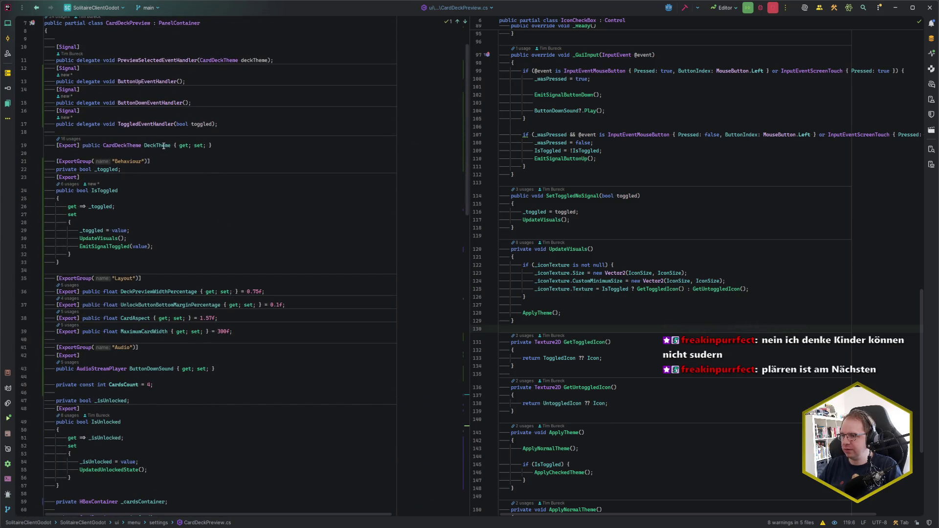
Step: Delete the unimplemented Select() method with its TODO from CardDeckPreview
scroll(183, 239, down, 2)
scroll(183, 239, down, 15)
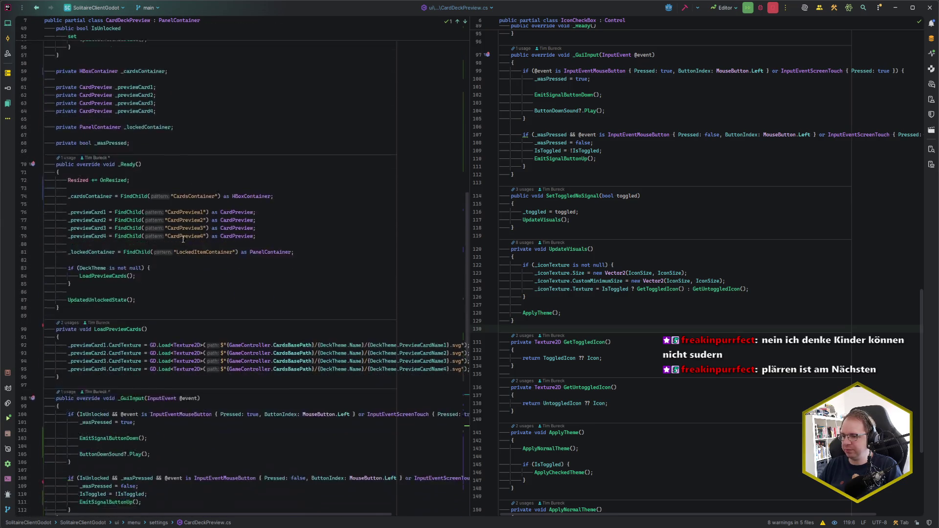
scroll(182, 240, down, 6)
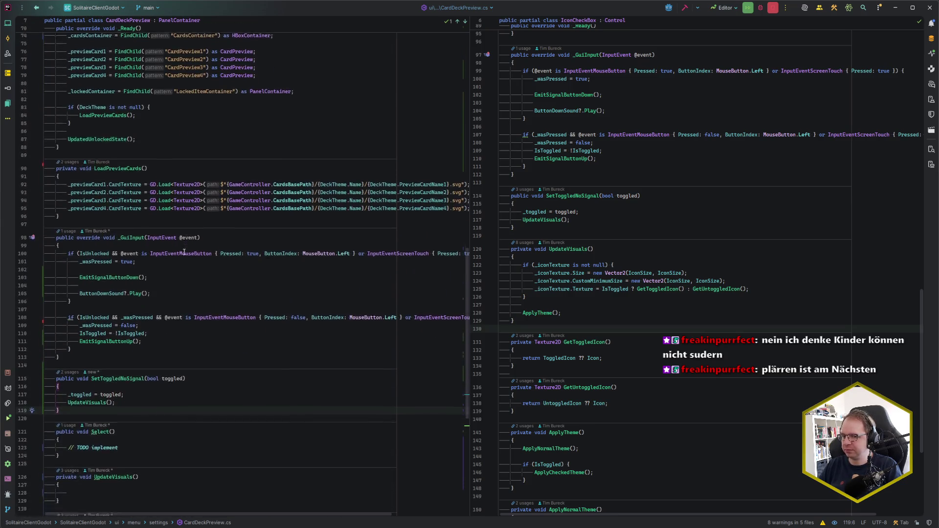
scroll(183, 252, up, 20)
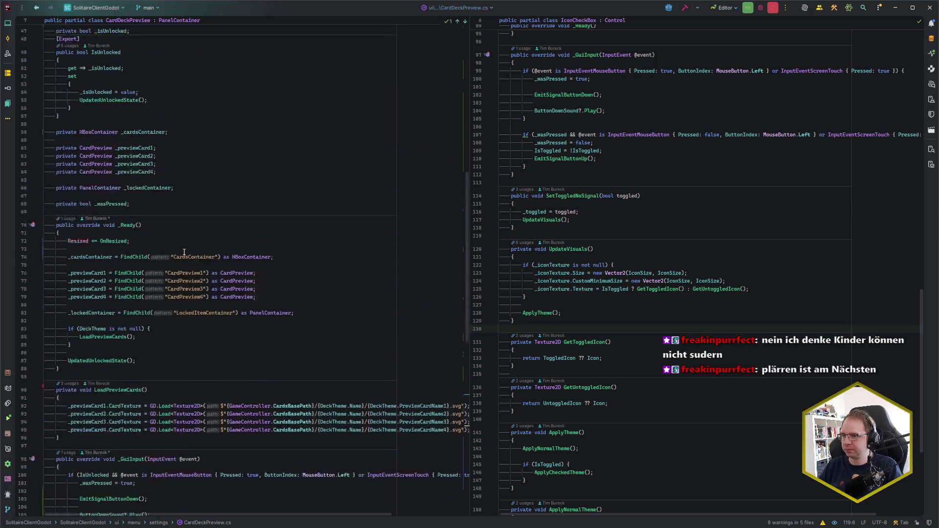
scroll(184, 252, down, 20)
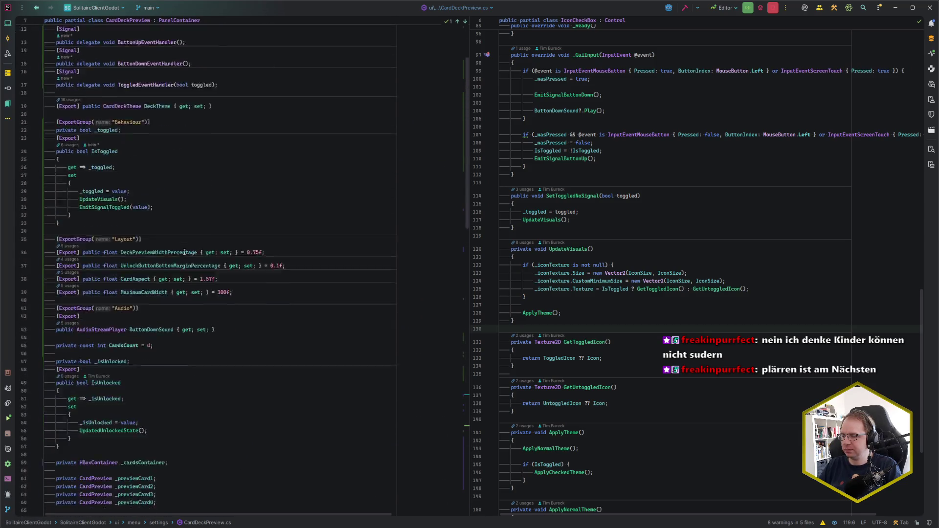
scroll(184, 251, down, 5)
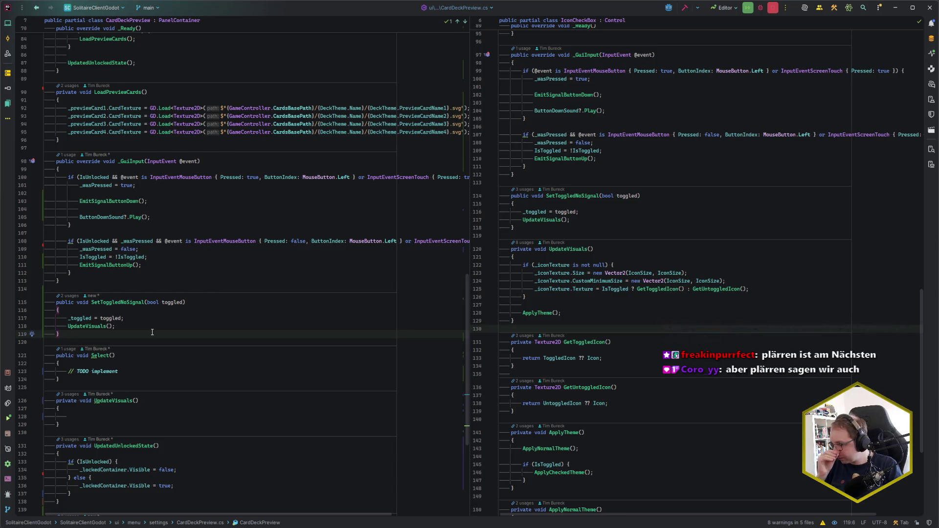
shift+click(109, 377)
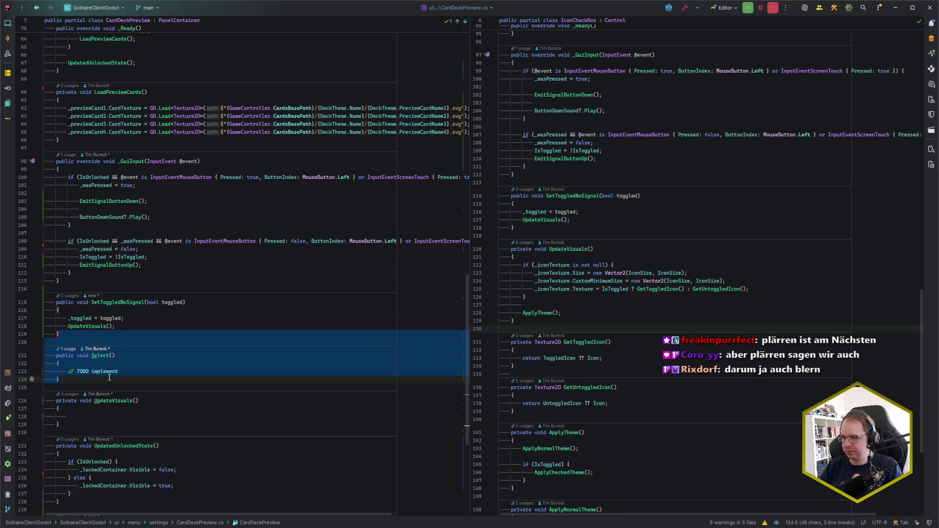
key(BackSpace)
Step: Select the IsUnlocked property block and its field to relocate it
scroll(184, 234, up, 10)
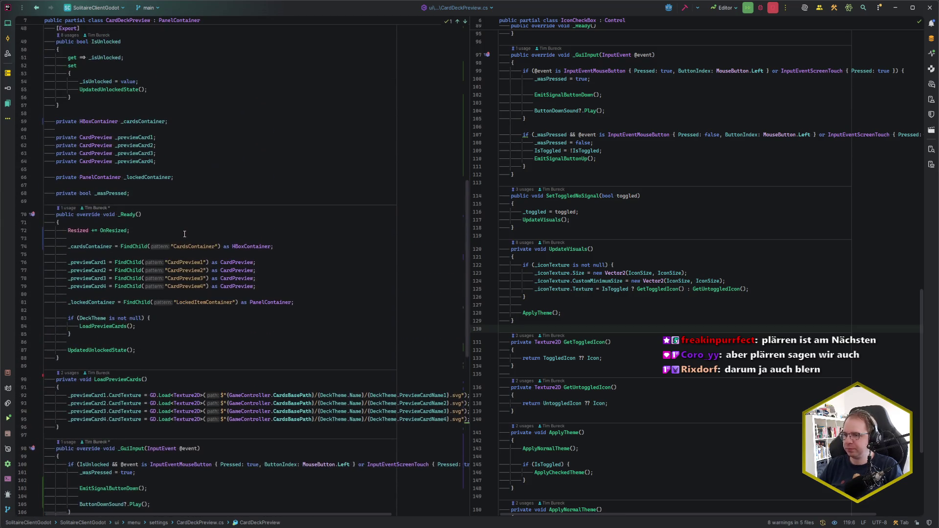
scroll(184, 234, up, 8)
scroll(185, 234, up, 3)
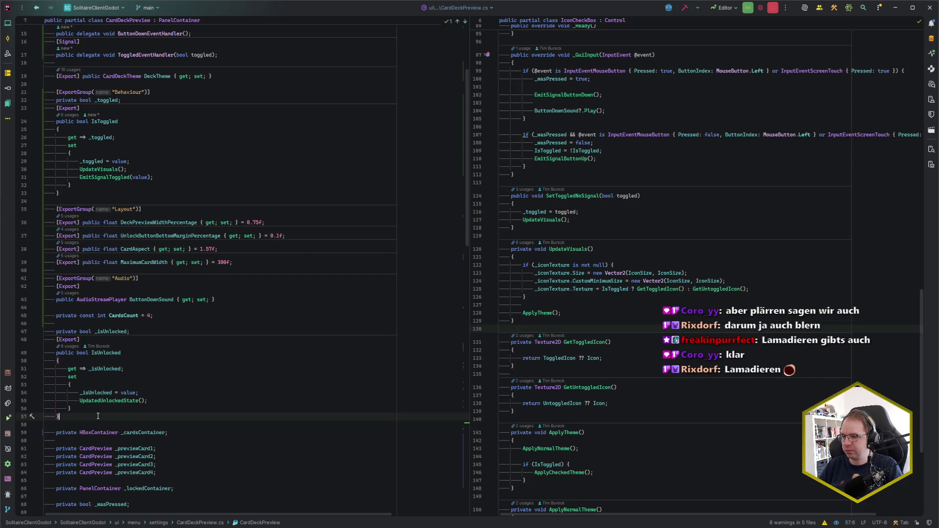
drag(73, 416, 178, 318)
key(ctrl+c)
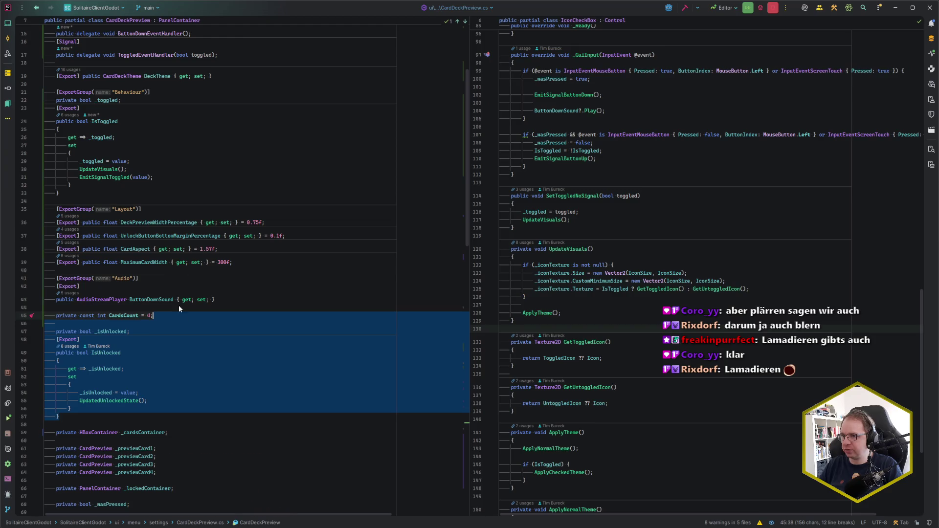
Step: Move the IsUnlocked property and its field below the IsToggled property
key(Delete)
click(122, 194)
key(ctrl+v)
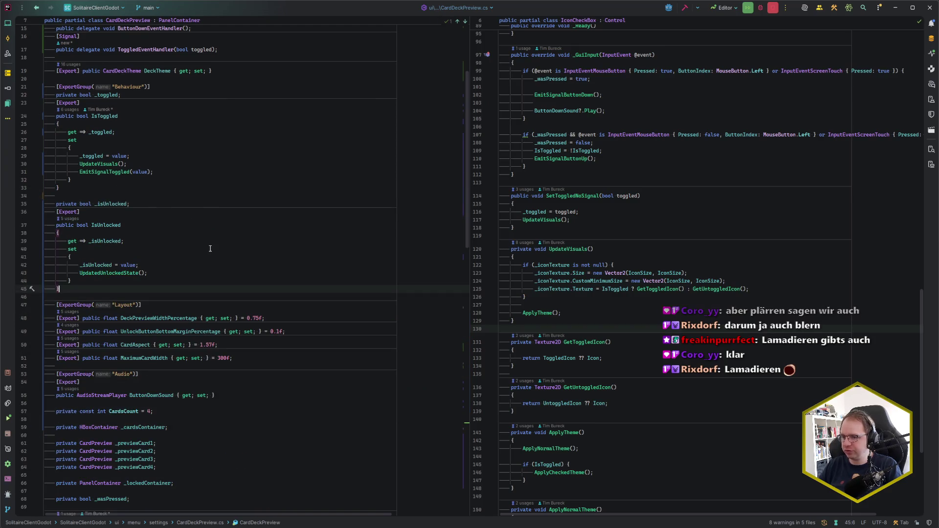
scroll(191, 248, up, 3)
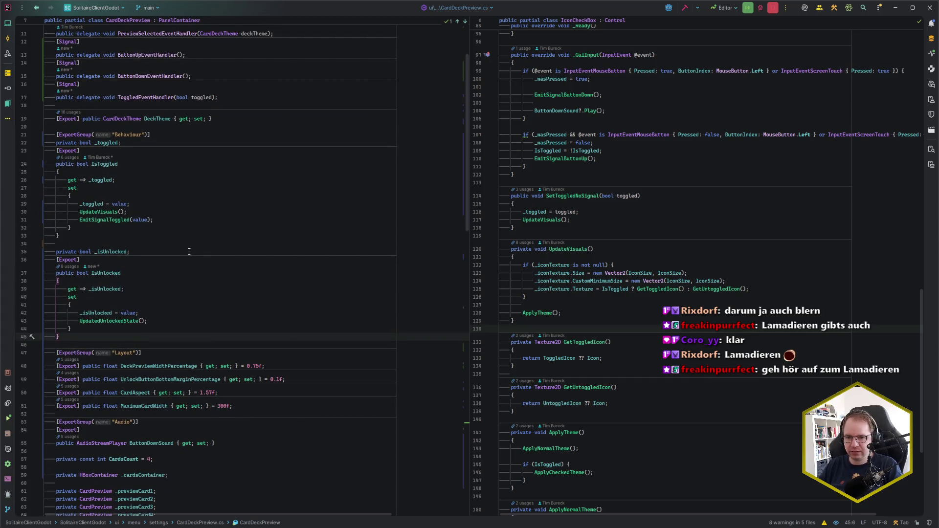
scroll(189, 252, up, 3)
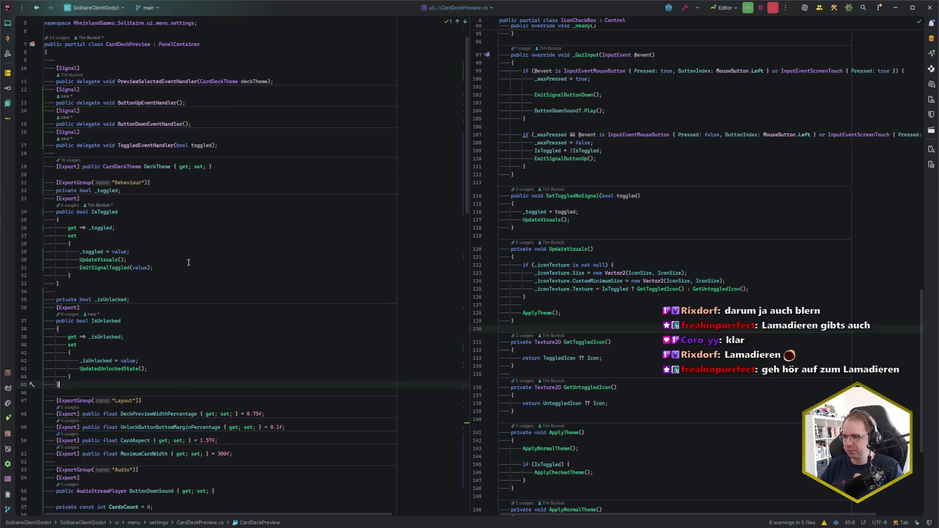
Step: Check the IsToggled and IsUnlocked setters, then place the caret after _GuiInput
click(188, 261)
click(156, 363)
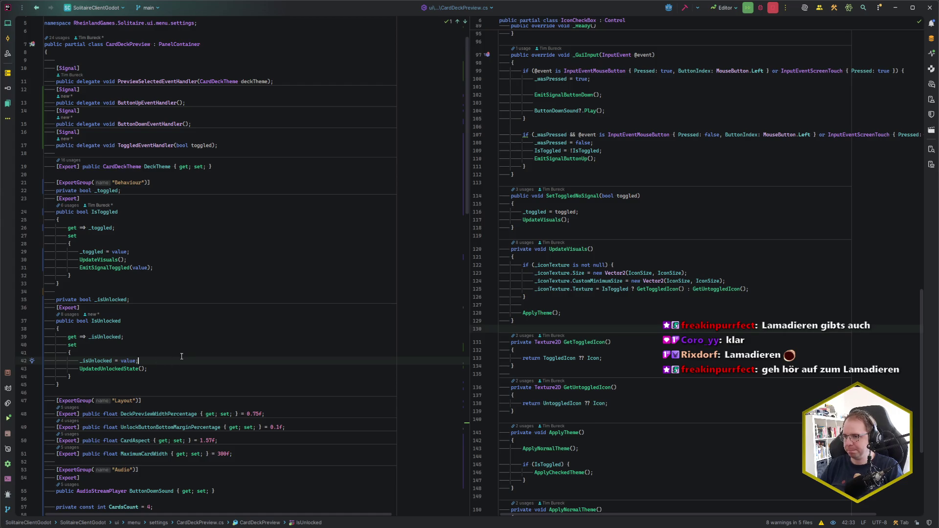
scroll(181, 357, up, 2)
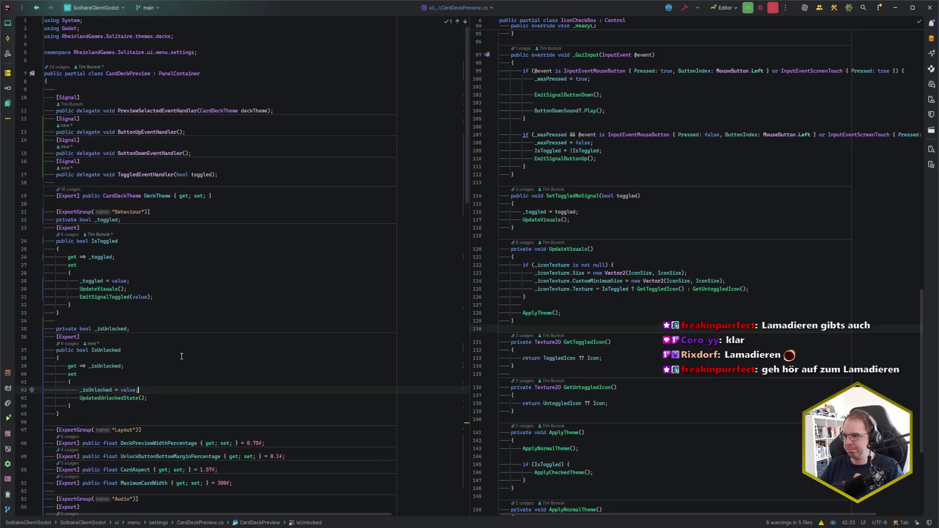
scroll(182, 356, down, 20)
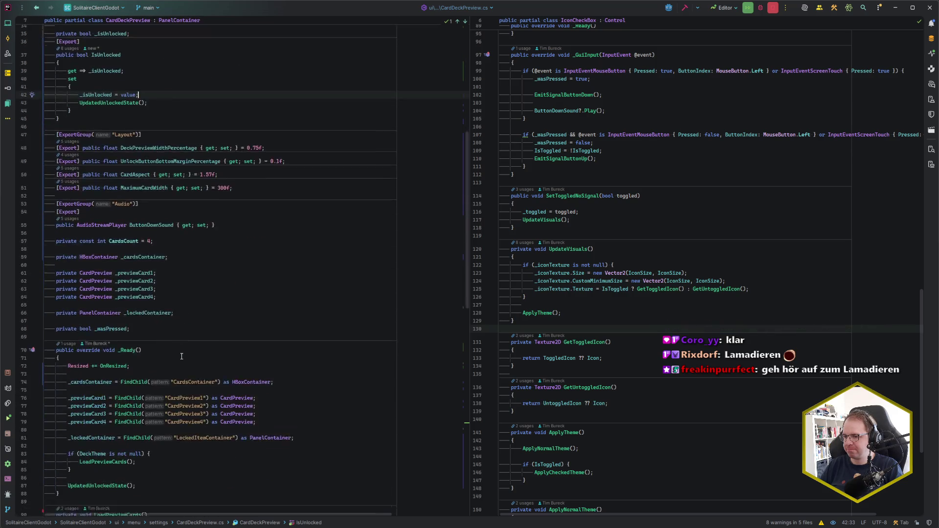
click(152, 368)
click(129, 379)
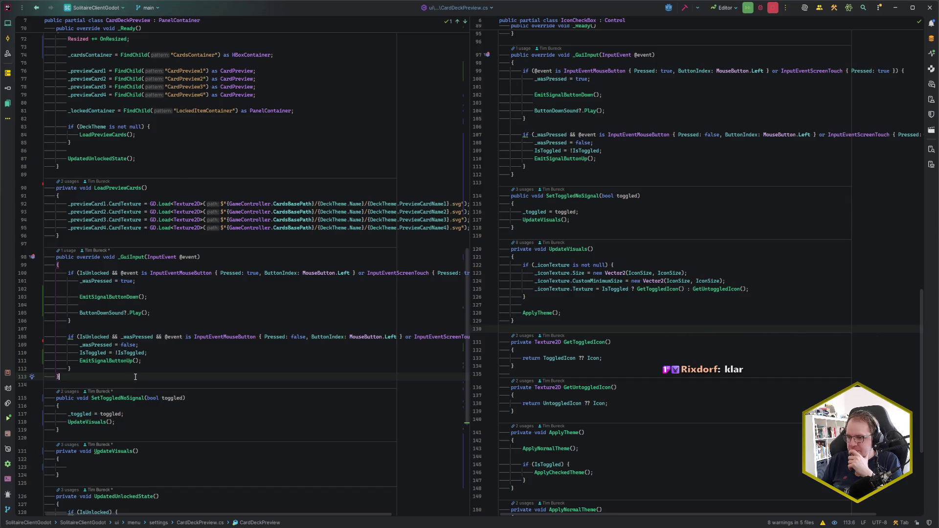
Step: Scroll to the ToggledEventHandler delegate at the top and pick the _toggled field
scroll(136, 375, up, 15)
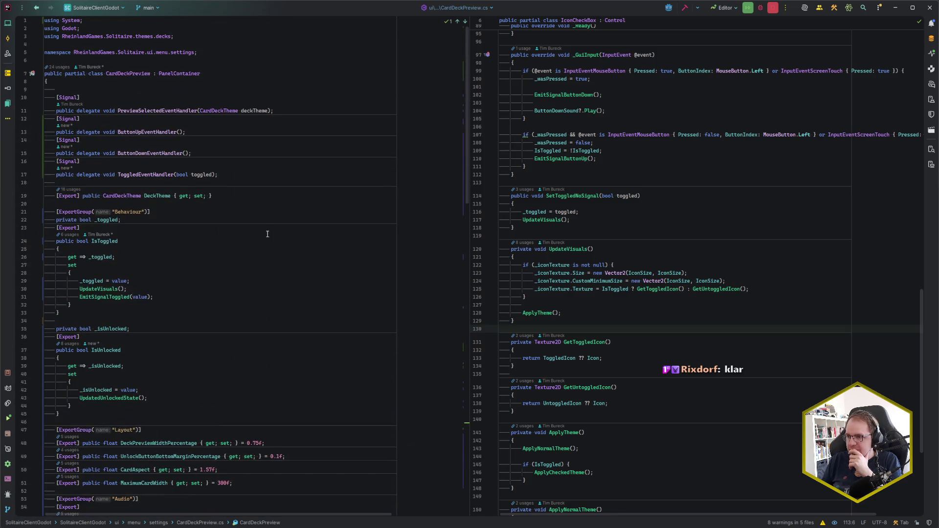
click(223, 176)
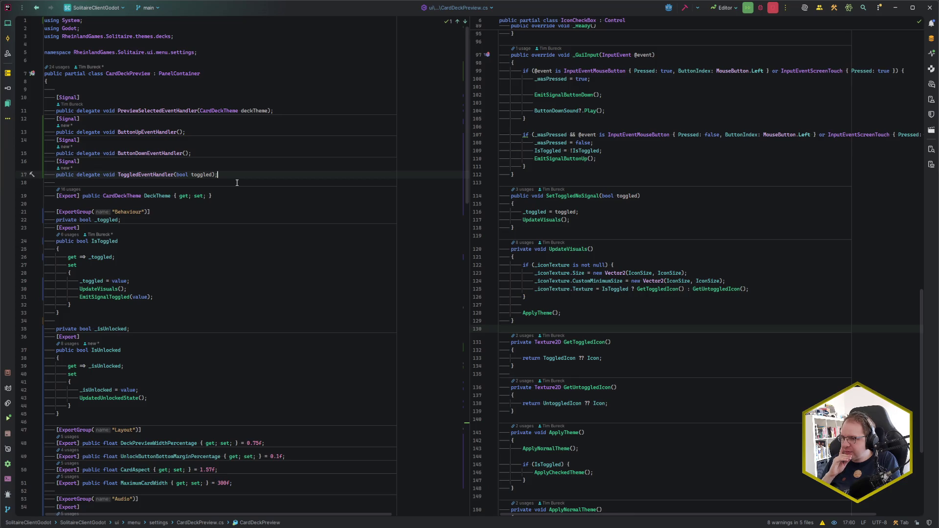
click(106, 219)
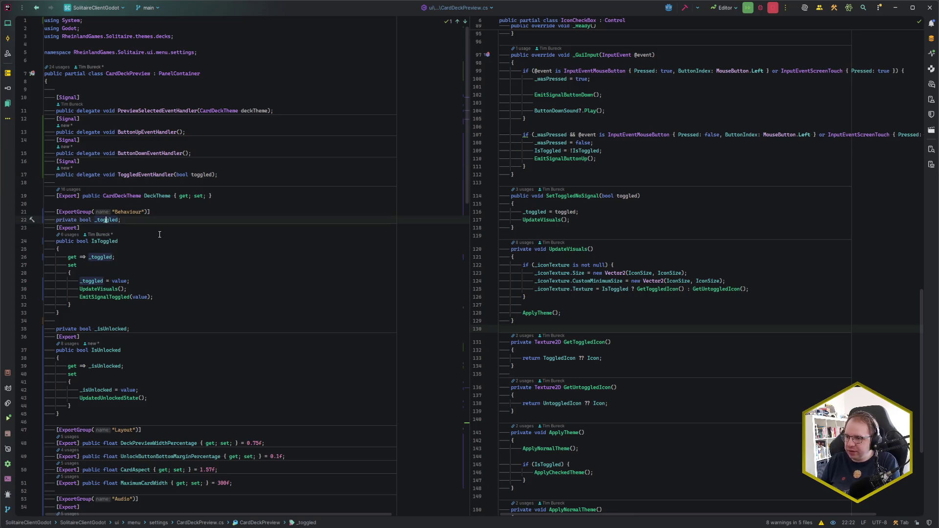
Step: Rename the _toggled field to _selected and the IsToggled property to IsSelected
key(ctrl+r)
key(ctrl+r)
text(_se)
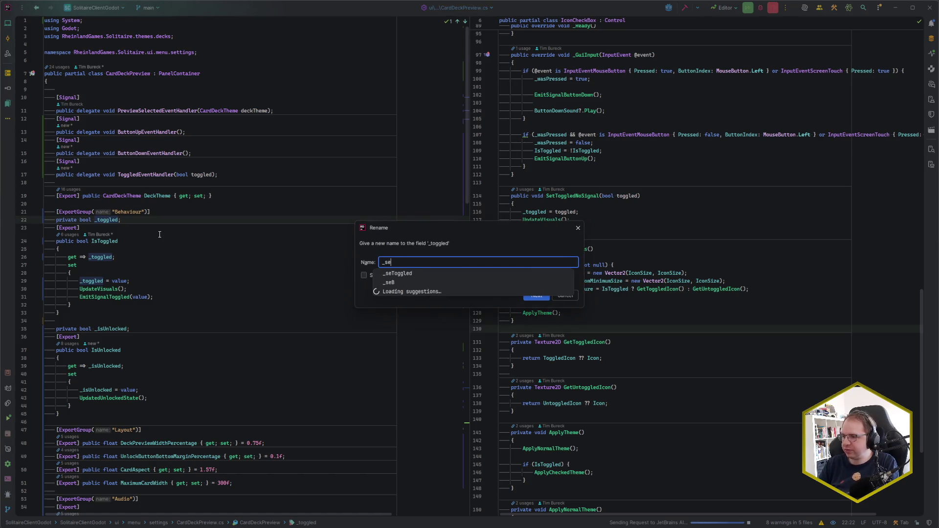
text(lected)
key(Return)
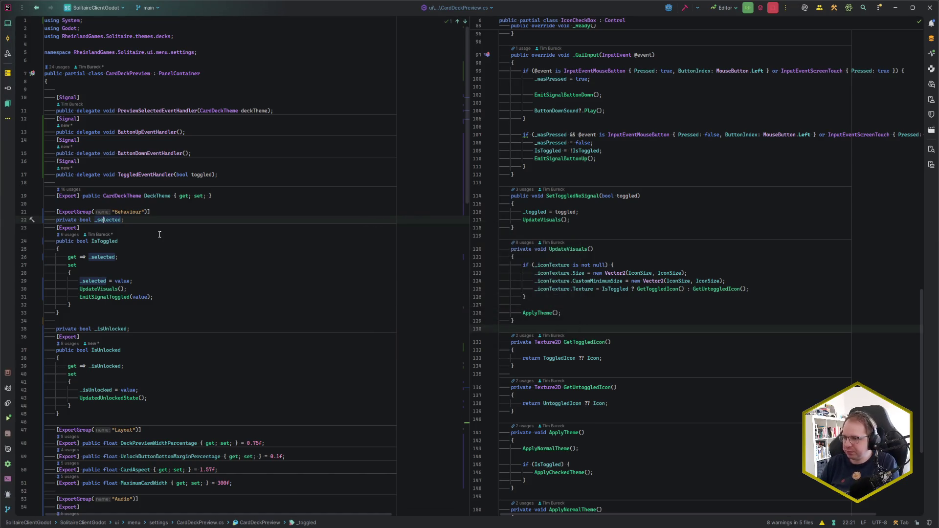
key(Down)
key(Down)
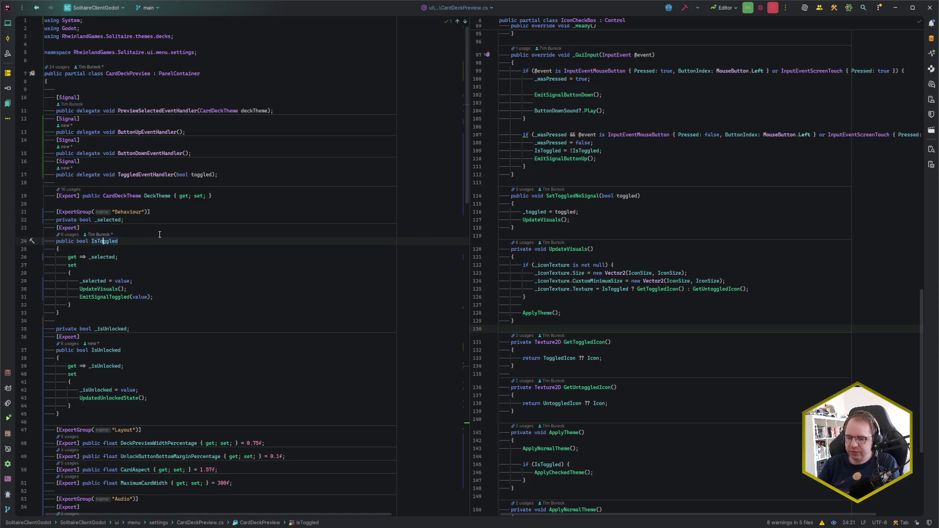
key(ctrl+r)
key(ctrl+r)
key(BackSpace)
text(IsSelected)
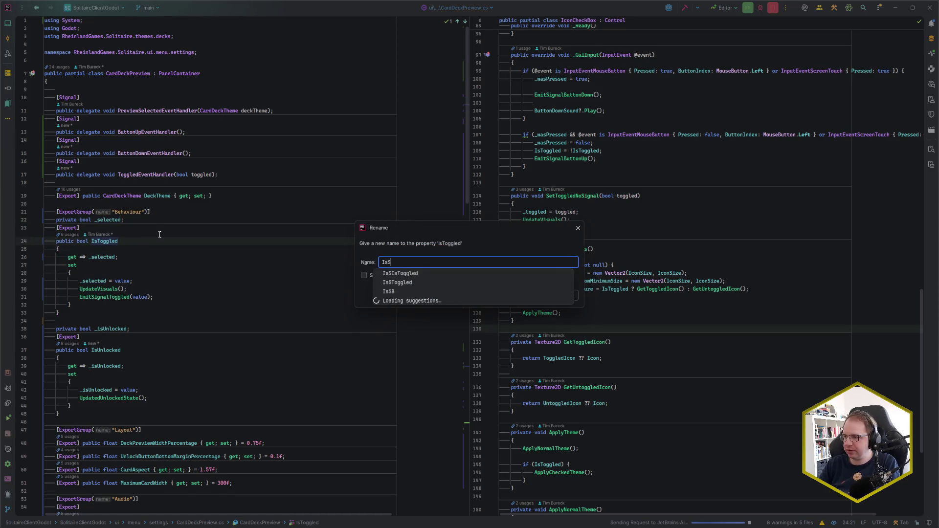
key(Return)
key(Down)
key(Down)
key(Down)
key(Down)
key(Down)
key(Down)
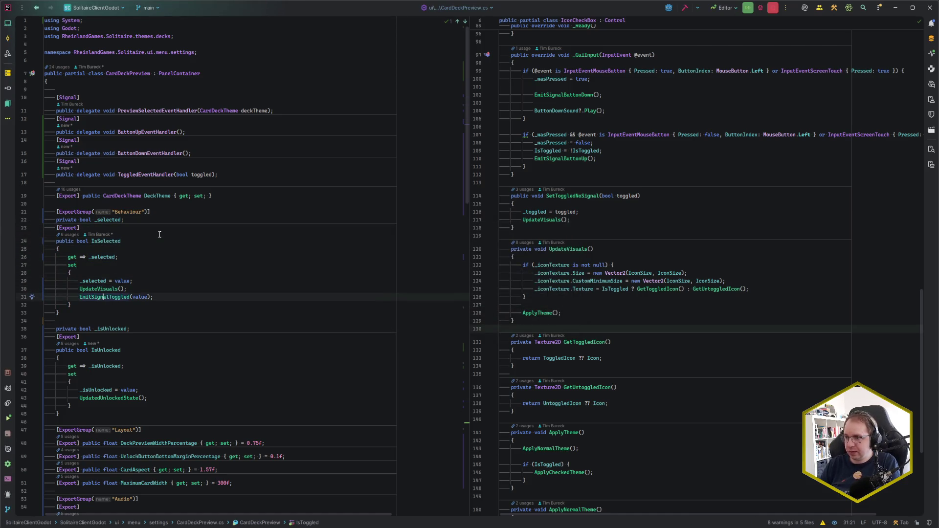
Step: Change the delegate to SelectedEventHandler(bool selected, CardDeckTheme selectedTheme)
click(130, 175)
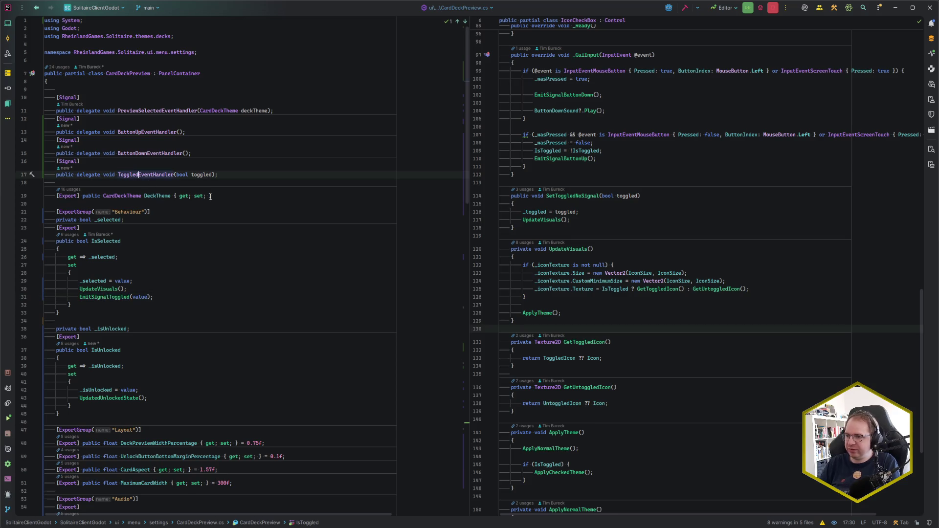
key(ctrl+BackSpace)
text(Selected)
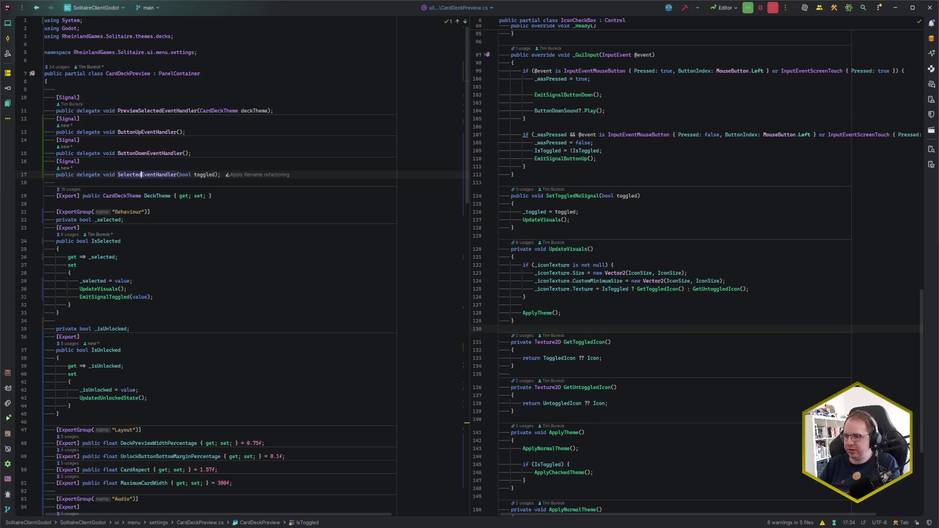
click(181, 174)
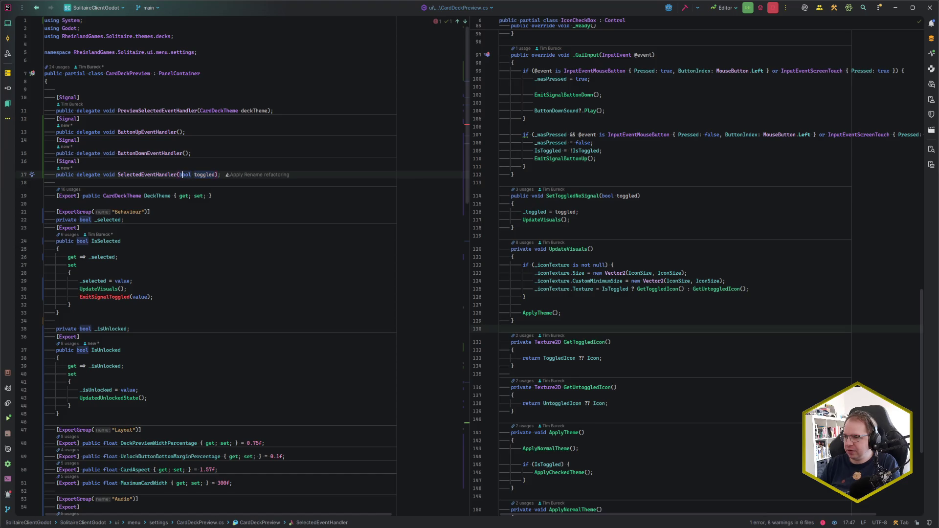
double_click(204, 175)
text(selected,)
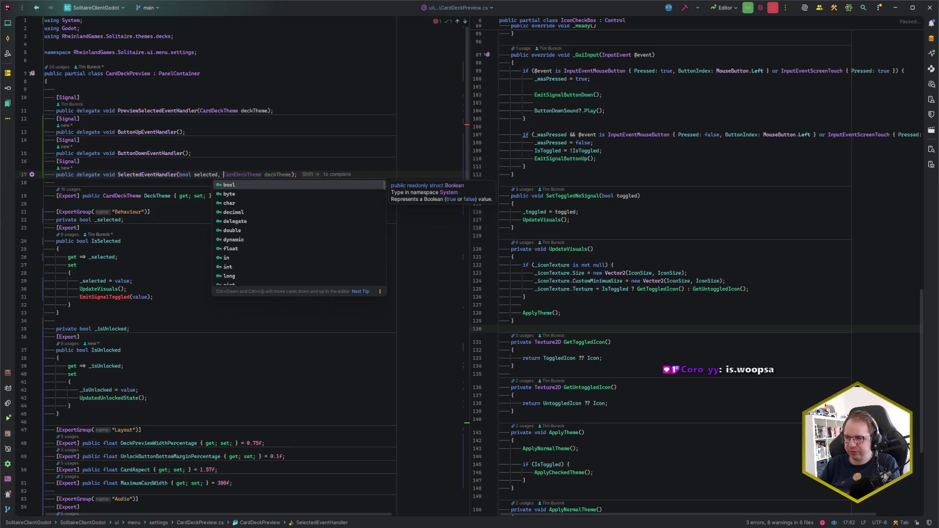
key(shift+Right)
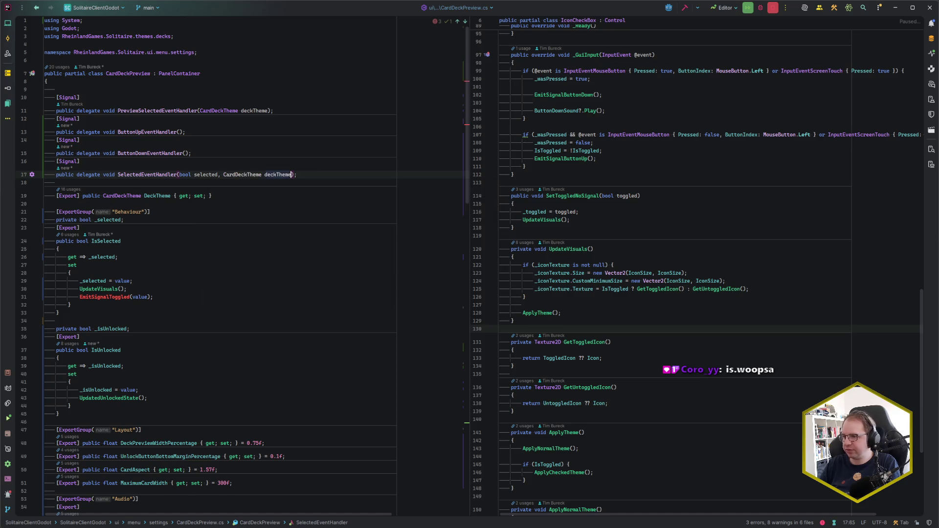
key(BackSpace)
key(BackSpace)
key(BackSpace)
key(BackSpace)
key(BackSpace)
key(BackSpace)
text(selectedTheme)
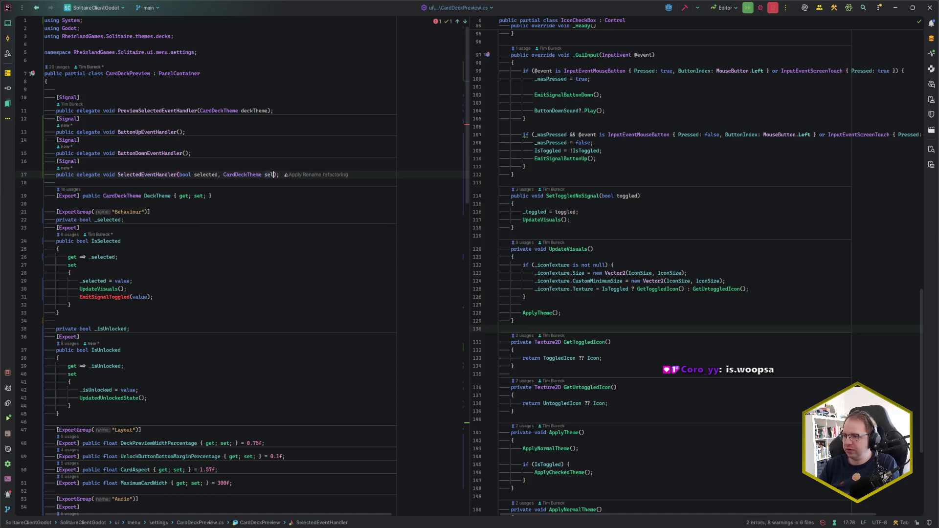
key(End)
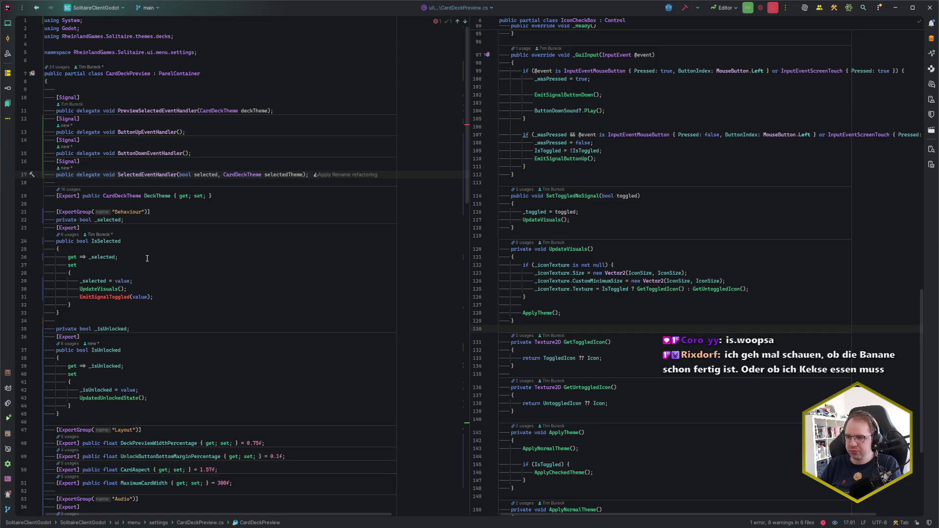
Step: Make the IsSelected setter call EmitSignalSelected(value, DeckTheme)
click(118, 297)
key(BackSpace)
key(BackSpace)
key(BackSpace)
text(Selected)
key(Right)
key(Right)
key(Right)
text(, D)
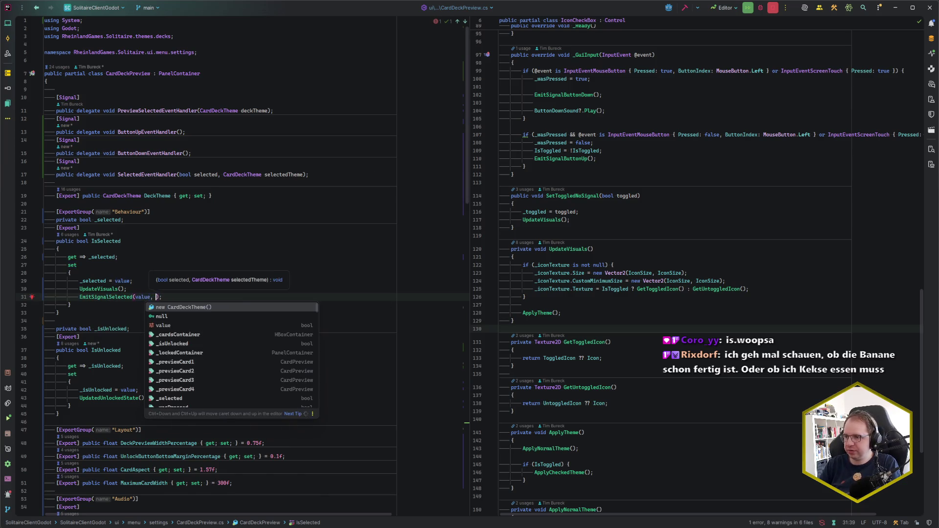
key(shift+Right)
key(End)
scroll(221, 350, down, 9)
Step: Open CardDeckSelection.cs from recent files in the right editor pane
scroll(221, 350, down, 8)
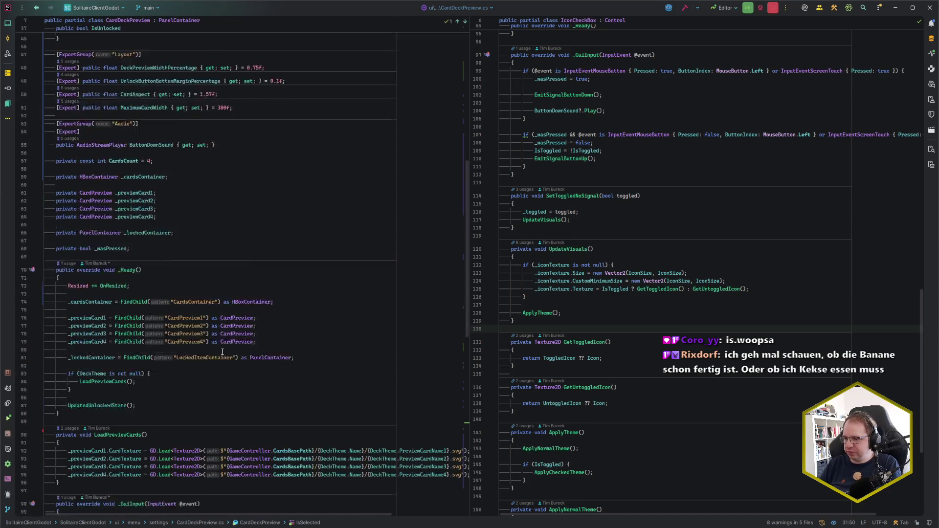
scroll(222, 351, down, 15)
scroll(196, 362, up, 16)
scroll(174, 368, up, 15)
click(635, 249)
key(ctrl+e)
key(Down)
key(Return)
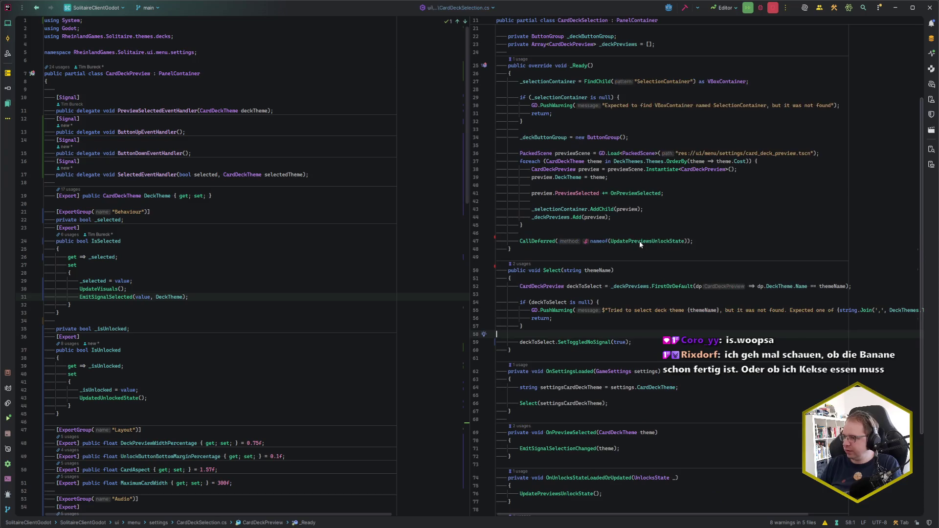
Step: Locate the PreviewSelected signal subscription in CardDeckSelection's _Ready method
click(639, 355)
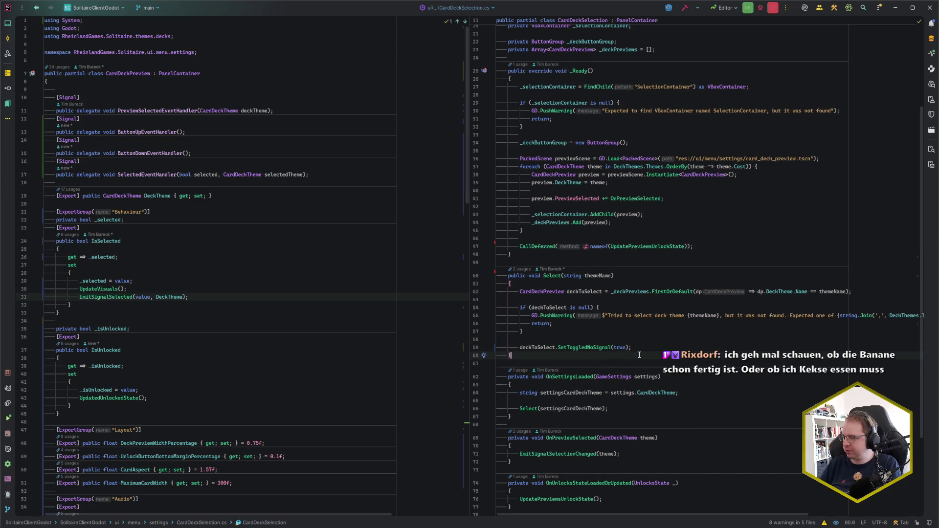
scroll(639, 355, down, 1)
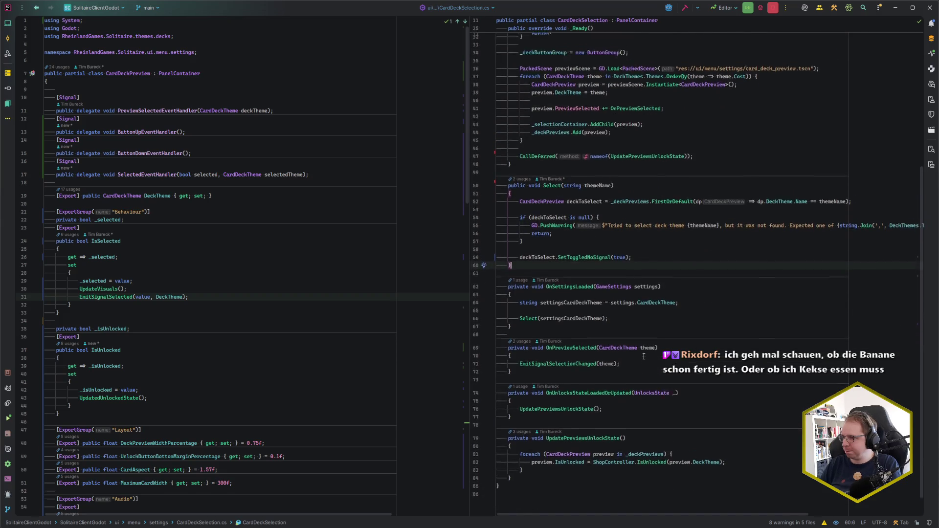
scroll(644, 356, up, 1)
click(583, 202)
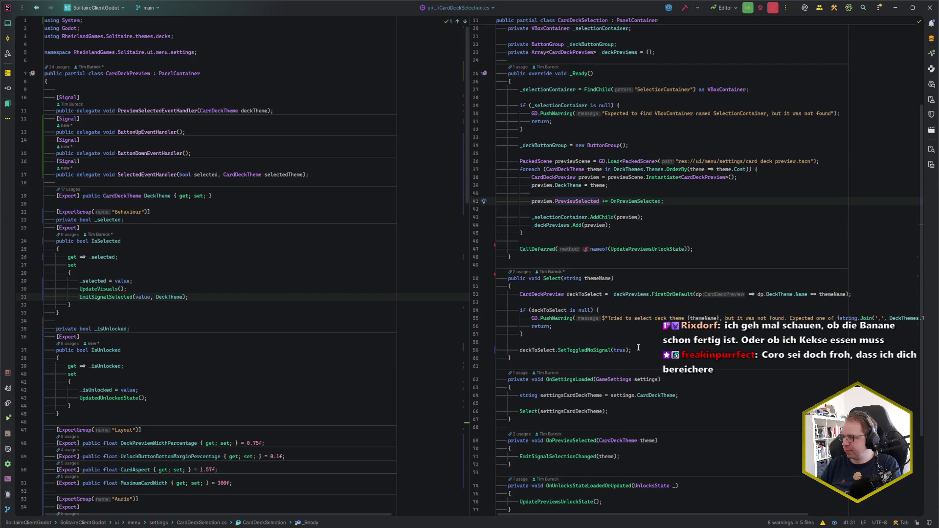
click(578, 201)
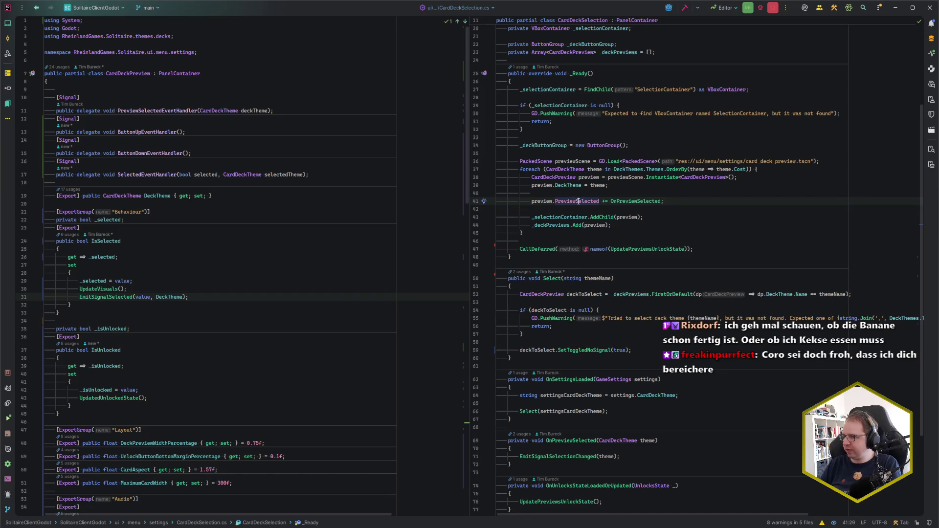
click(576, 201)
Step: Inspect the PreviewSelected delegate and the IsSelected setter in CardDeckPreview.cs
click(169, 111)
drag(160, 111, 117, 112)
key(ctrl+f)
key(Escape)
key(Down)
key(Down)
key(Down)
click(225, 257)
click(224, 281)
click(225, 288)
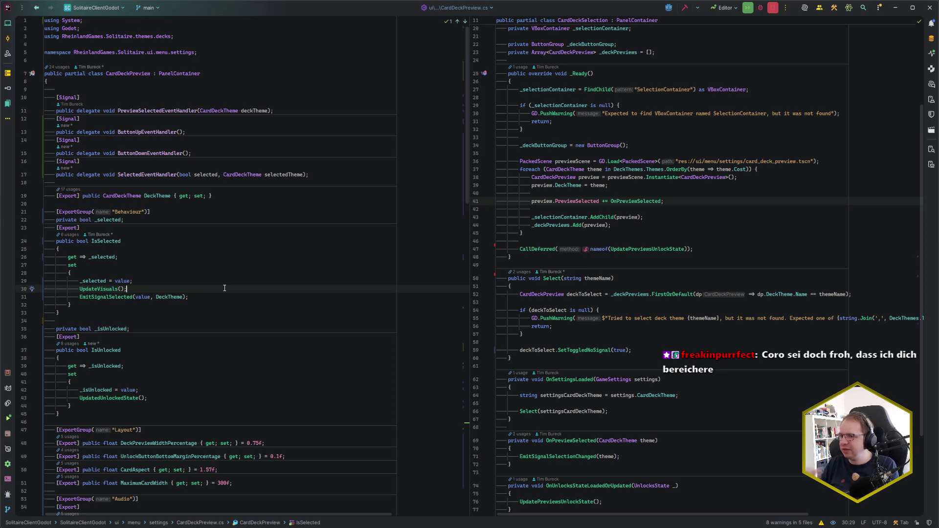
Step: Delete the old PreviewSelected signal and subscribe to preview.Selected instead
click(282, 111)
key(shift+Up)
key(shift+Up)
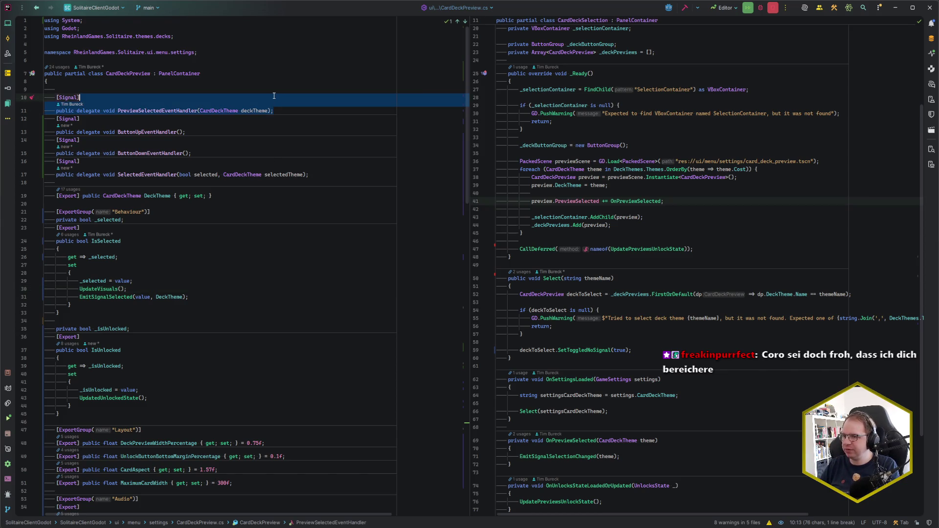
key(BackSpace)
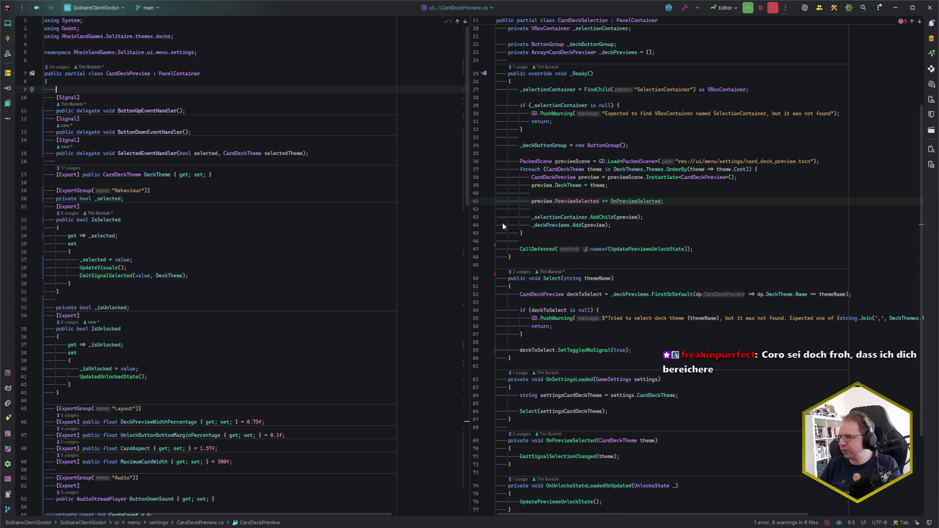
click(576, 201)
key(ctrl+BackSpace)
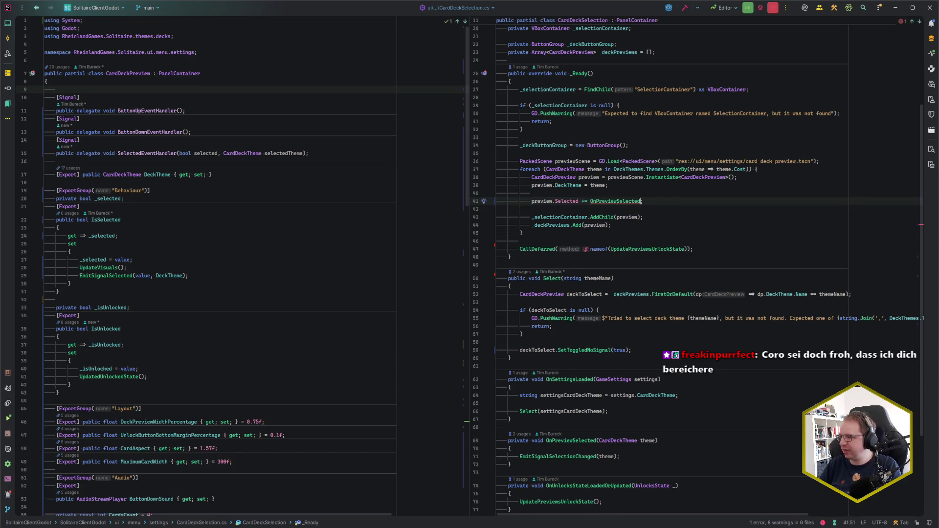
click(616, 201)
Step: Insert a 'bool selected' parameter before CardDeckTheme theme and open a line in the method body
scroll(617, 220, down, 5)
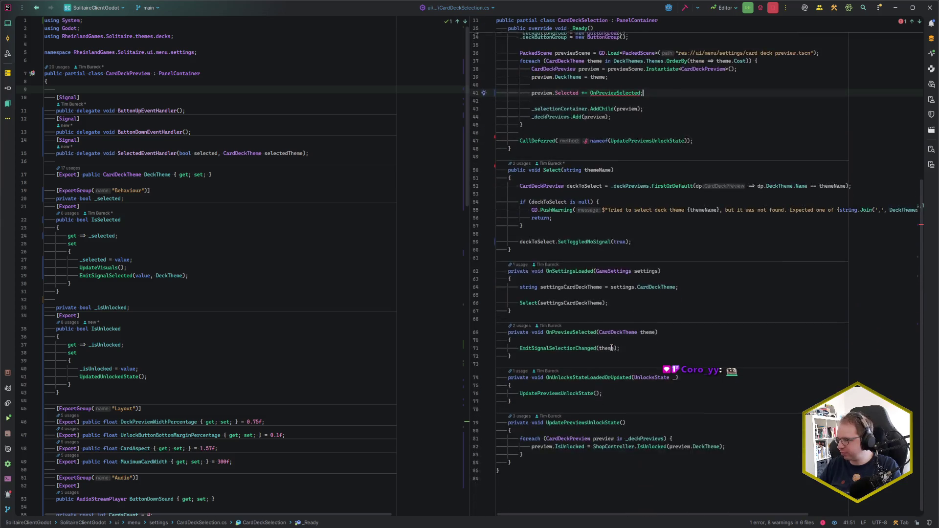
click(597, 321)
text(bool selected,)
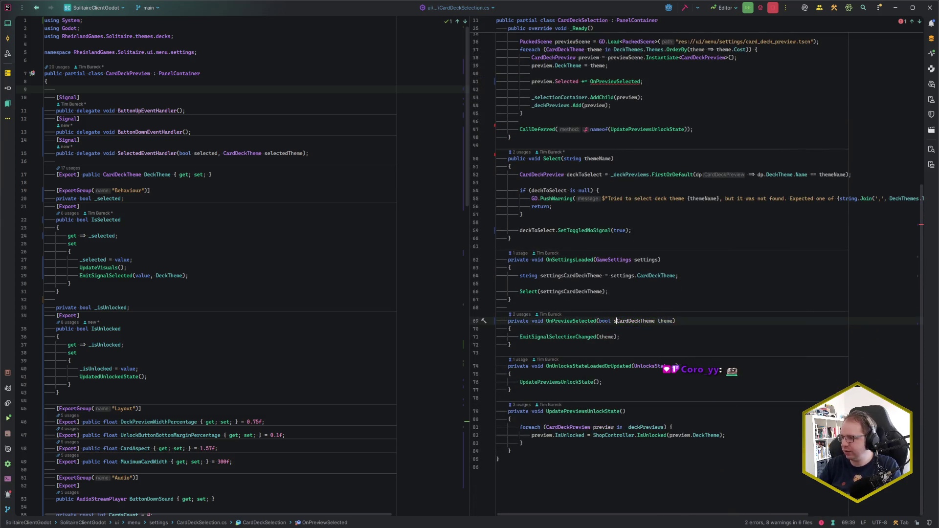
key(Escape)
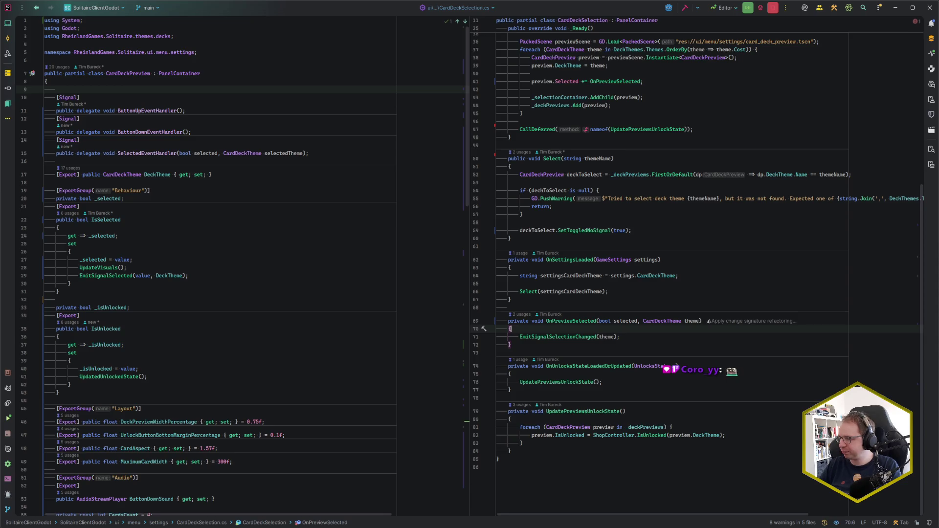
key(Down)
key(End)
key(Return)
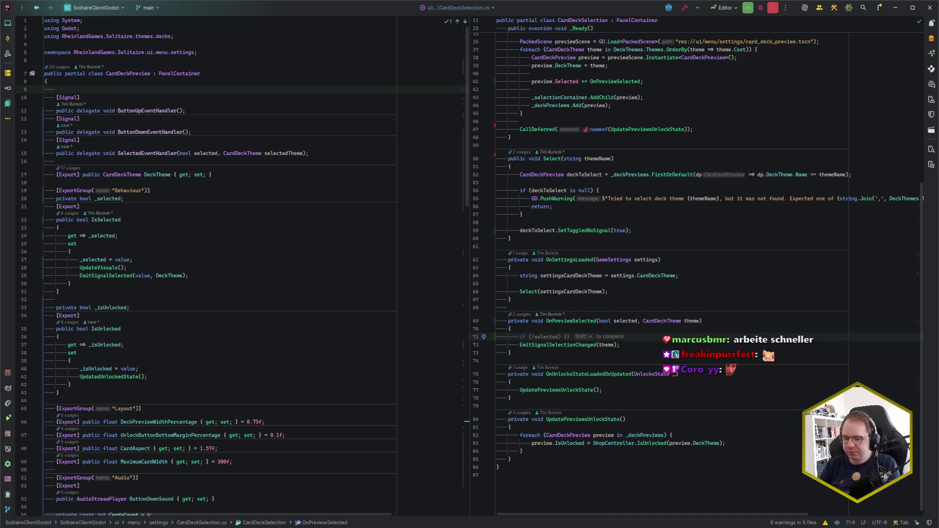
Step: Loop over _deckPreviews calling SetToggledNoSignal(false) on each, then begin renaming SetToggledNoSignal
text(deckPr)
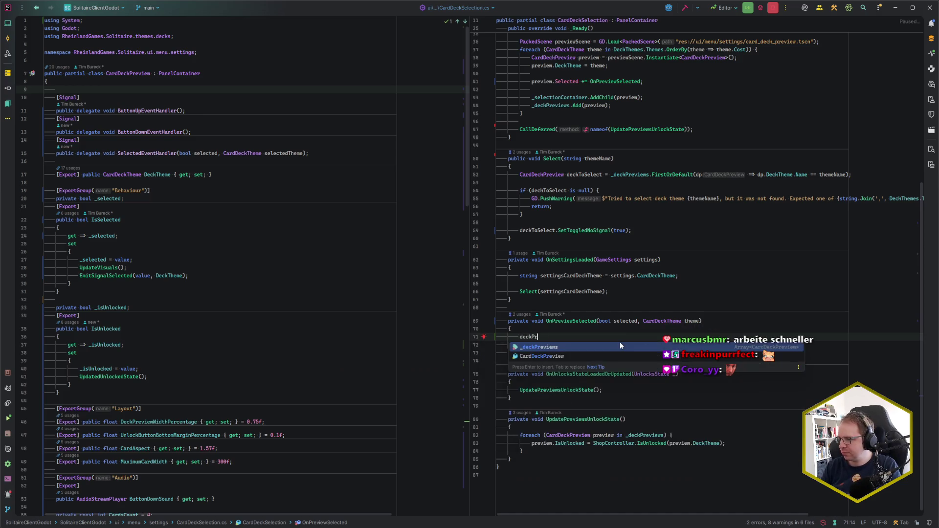
key(Return)
text(.)
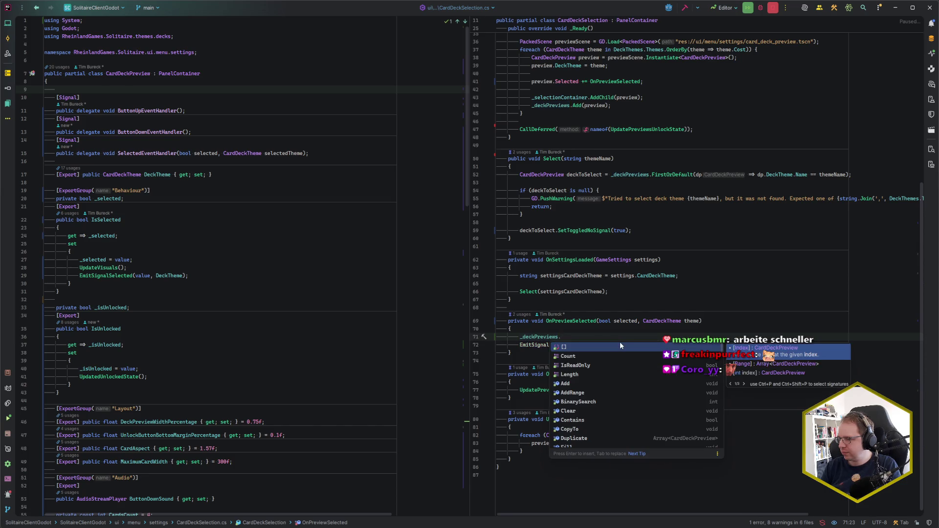
text(foreach)
key(Return)
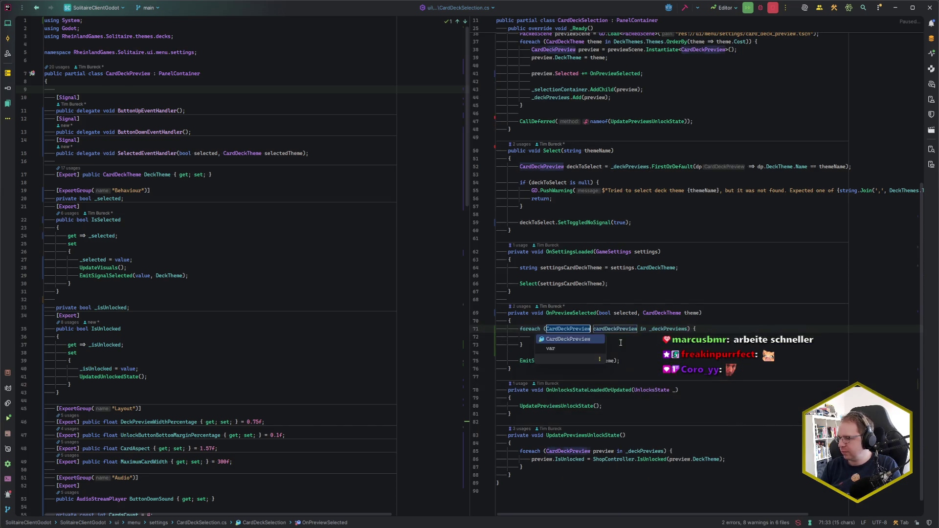
key(Return)
key(Return)
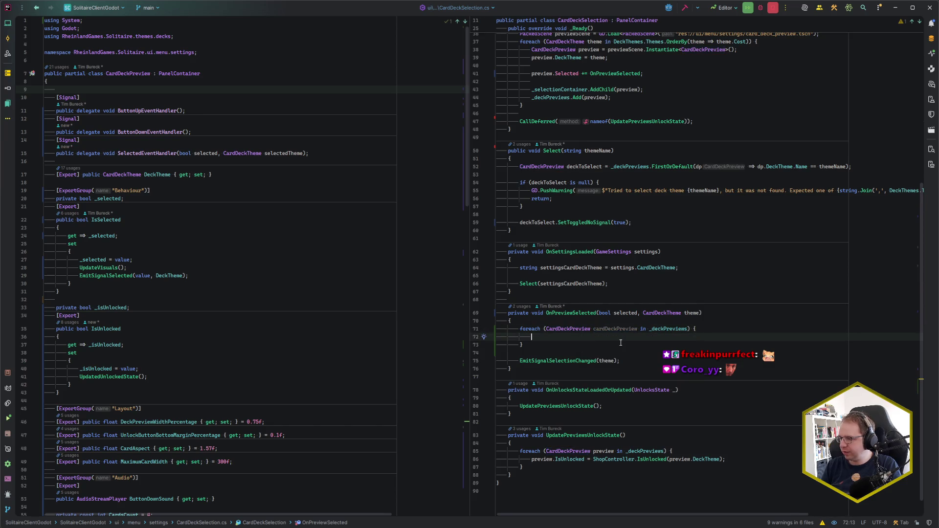
text(cardDeckPreview.)
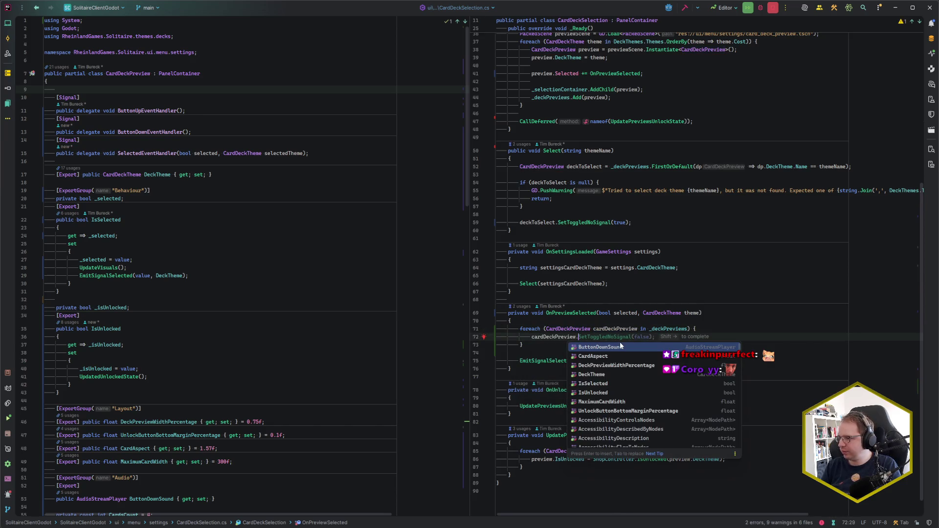
key(shift+Right)
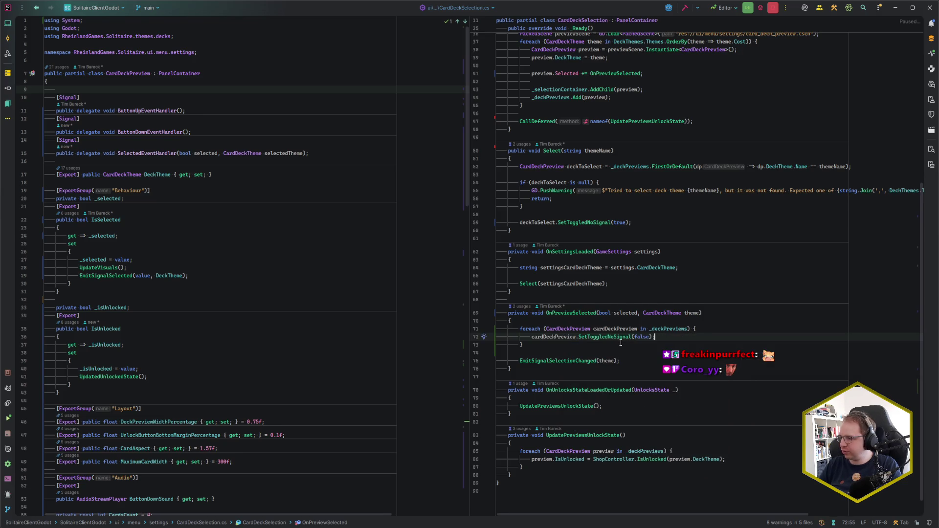
key(ctrl+Left)
key(ctrl+Left)
key(ctrl+Left)
key(ctrl+r)
key(ctrl+r)
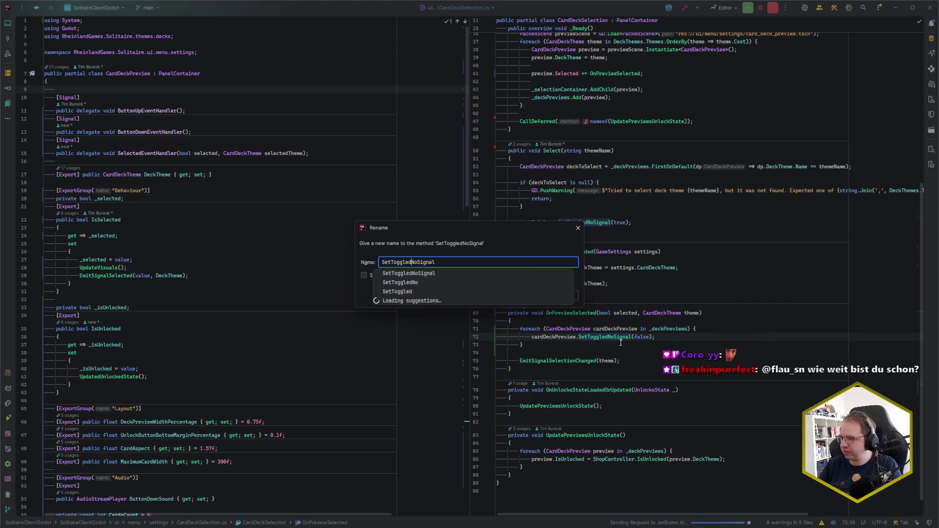
Step: Rename SetToggledNoSignal to SetSelectedNoSignal across the code
text(Selected)
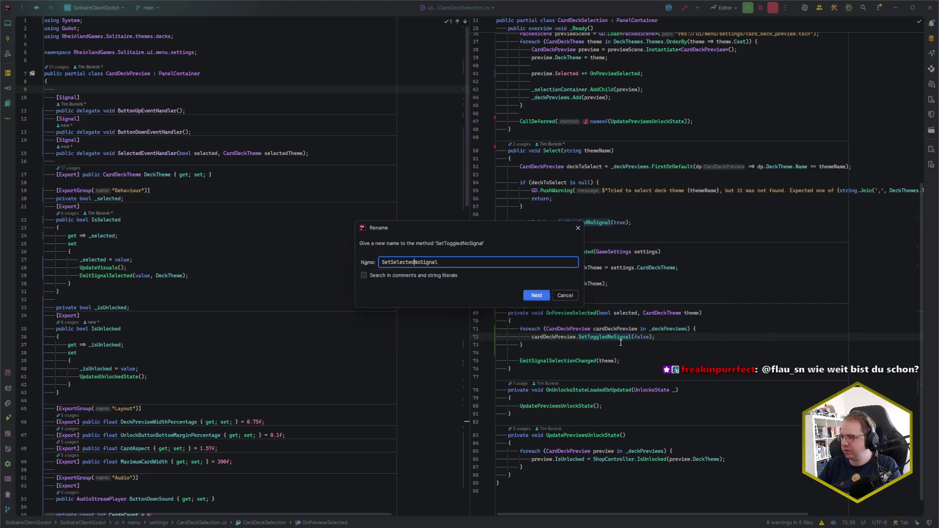
key(Return)
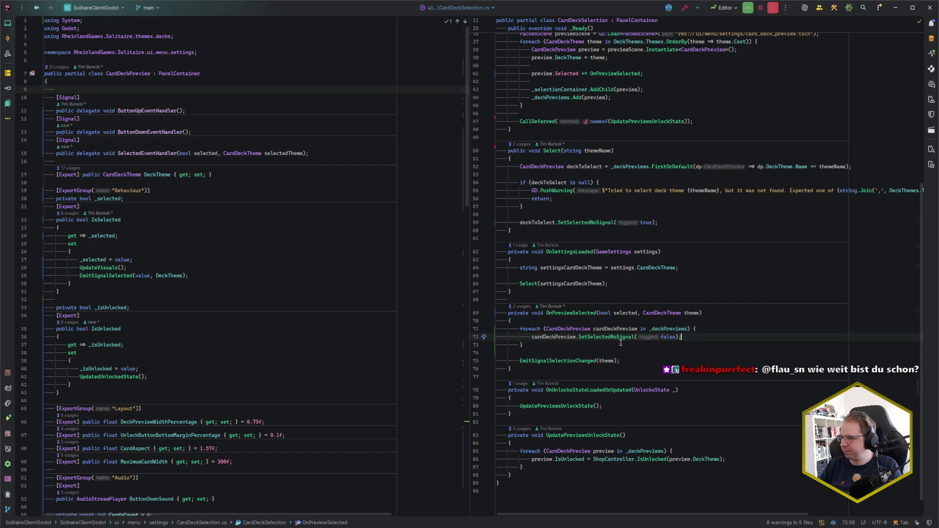
key(Left)
scroll(211, 399, down, 20)
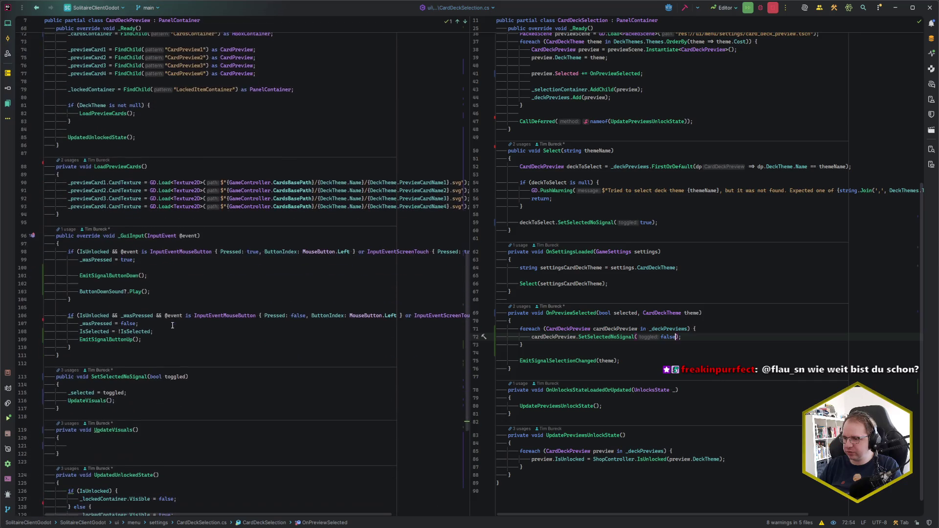
scroll(164, 346, down, 1)
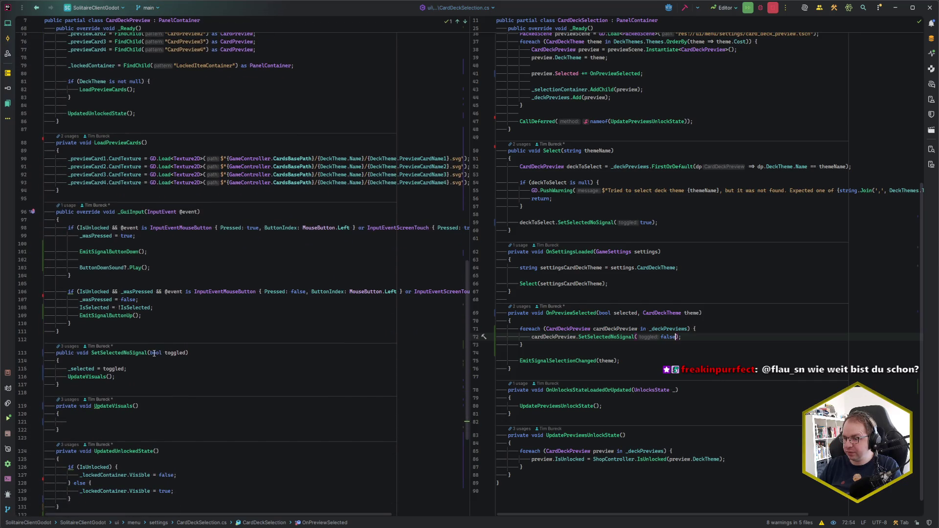
Step: Rename SetSelectedNoSignal's toggled parameter to selected in CardDeckPreview.cs
mouse_move(154, 353)
click(140, 353)
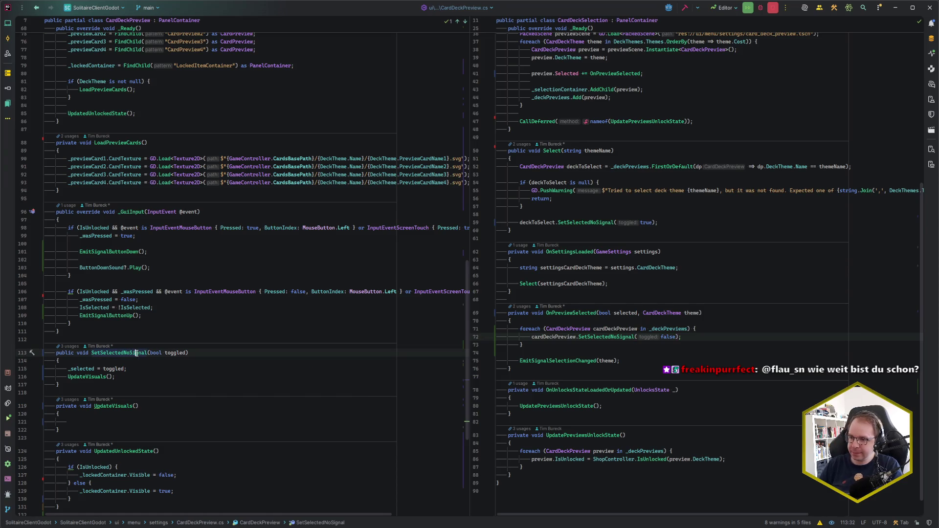
click(174, 352)
key(shift+F6)
text(selected)
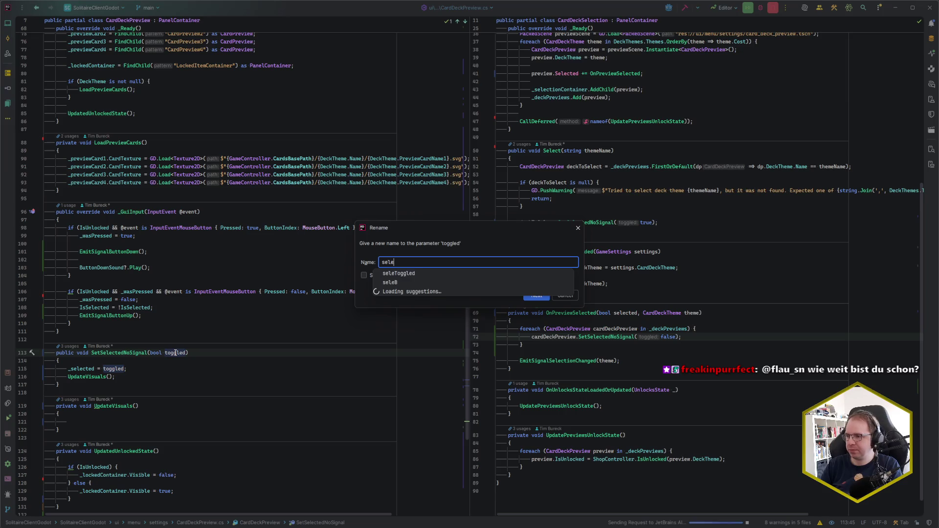
key(Return)
key(Down)
key(Down)
key(Up)
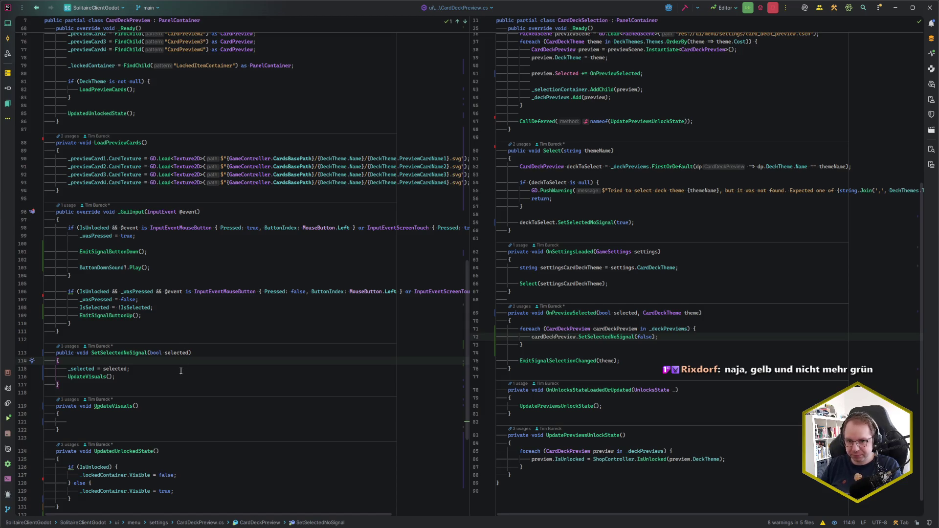
click(669, 339)
Step: Add a Select(theme.Name) call after the foreach loop, before EmitSignalSelectionChanged(theme)
click(669, 343)
key(Return)
key(Return)
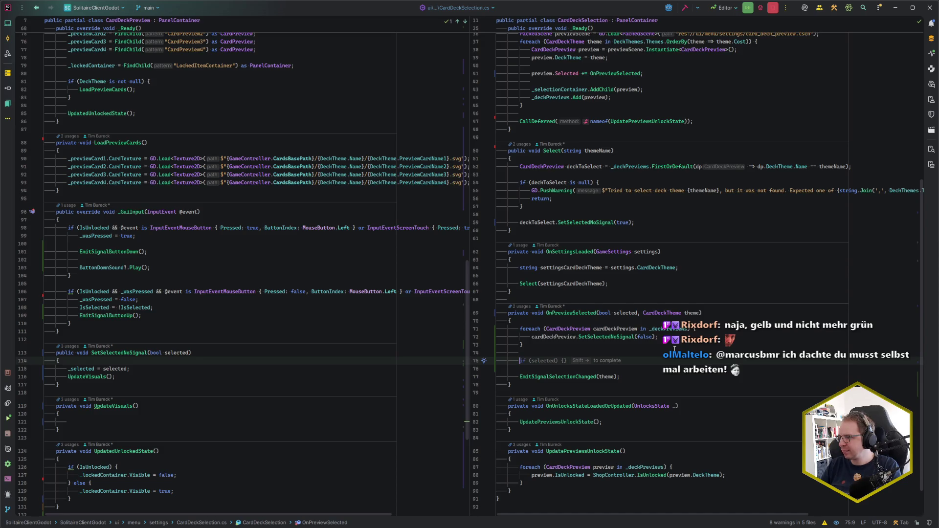
text(Sele)
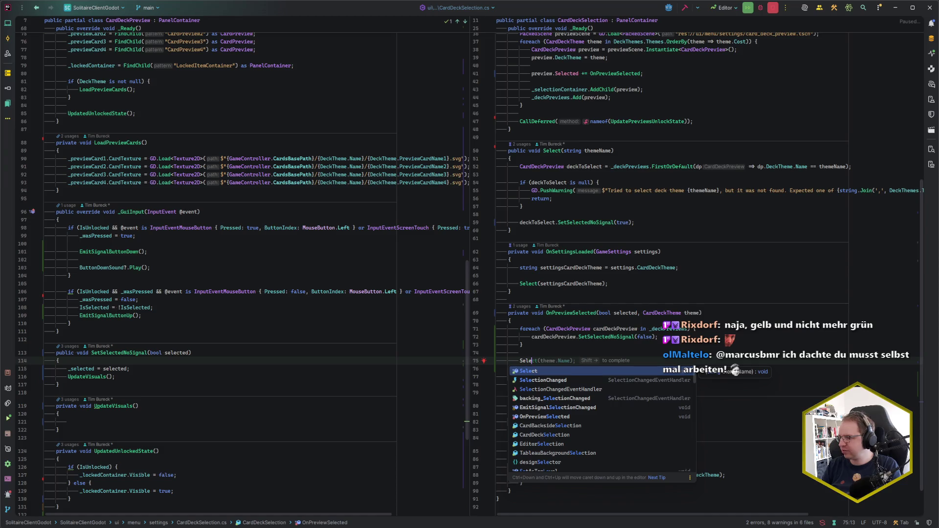
key(Return)
text();)
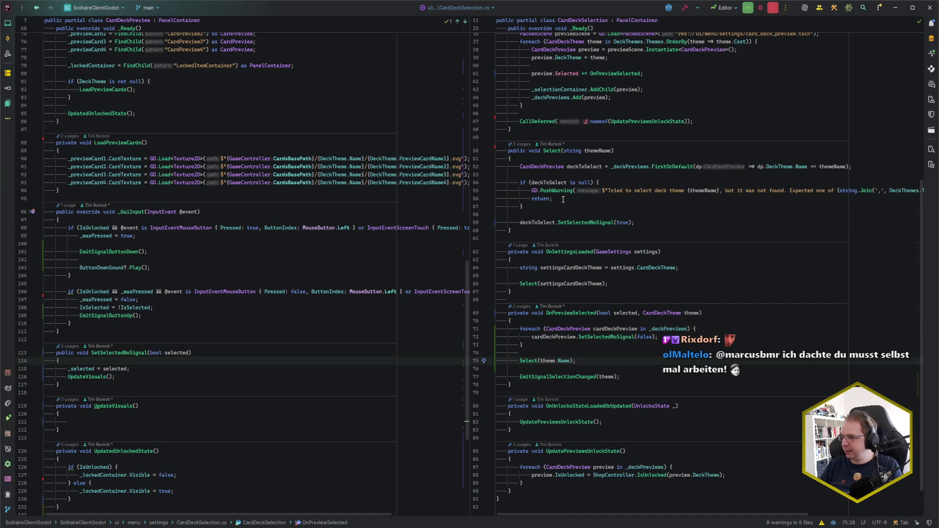
click(654, 223)
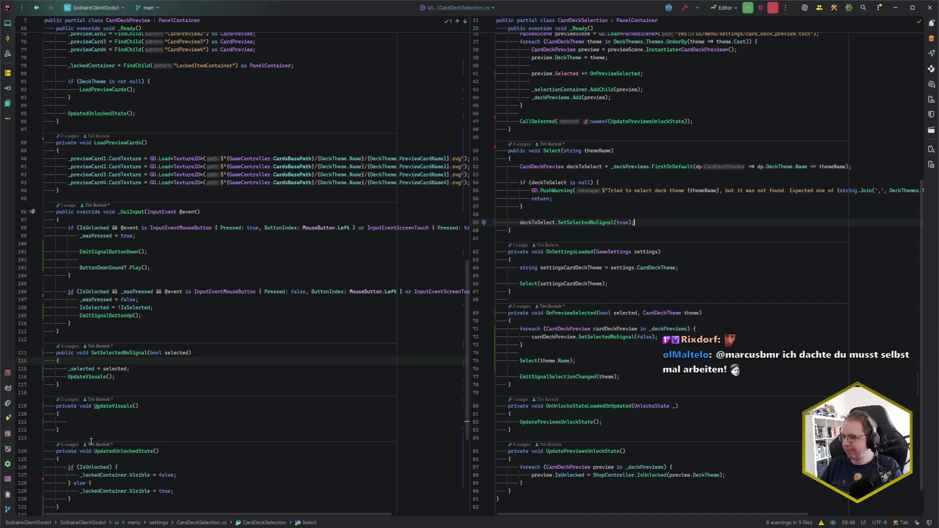
click(123, 377)
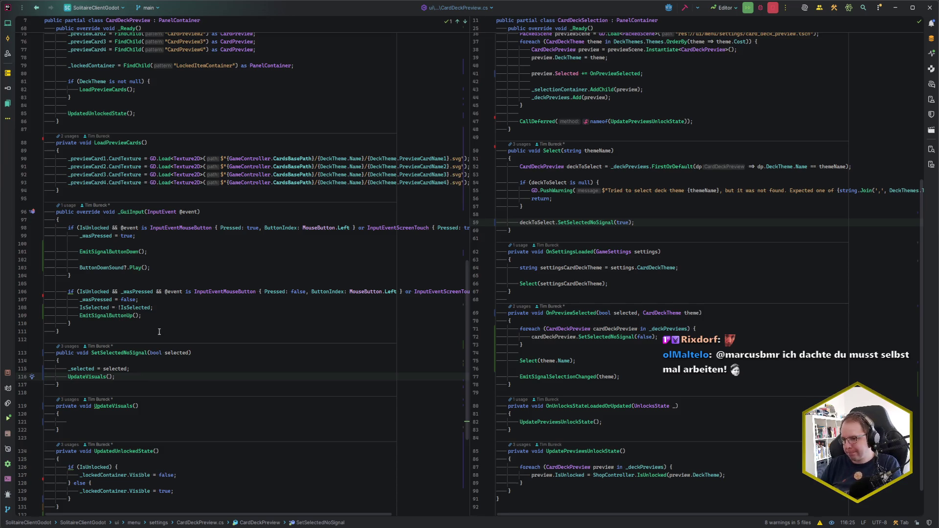
click(115, 420)
scroll(114, 419, up, 5)
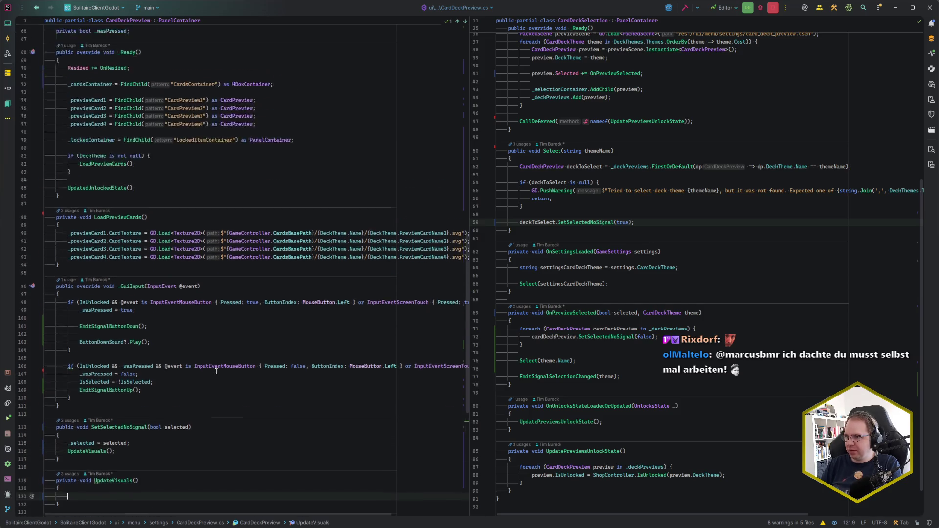
scroll(114, 419, down, 5)
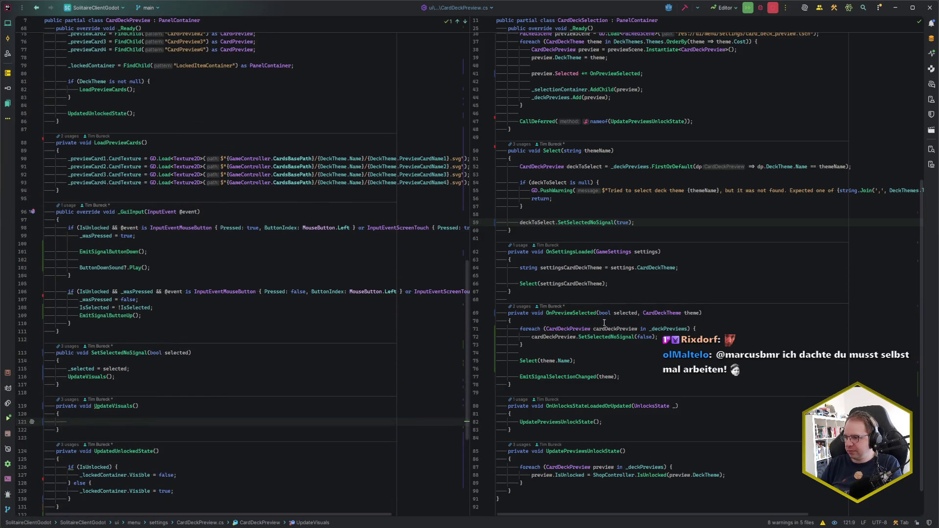
scroll(604, 322, down, 2)
scroll(604, 322, up, 1)
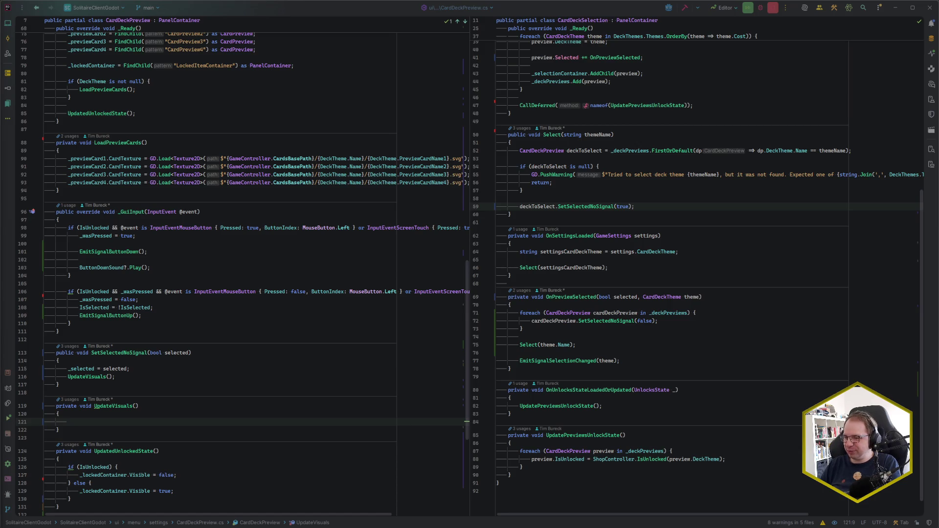
click(611, 406)
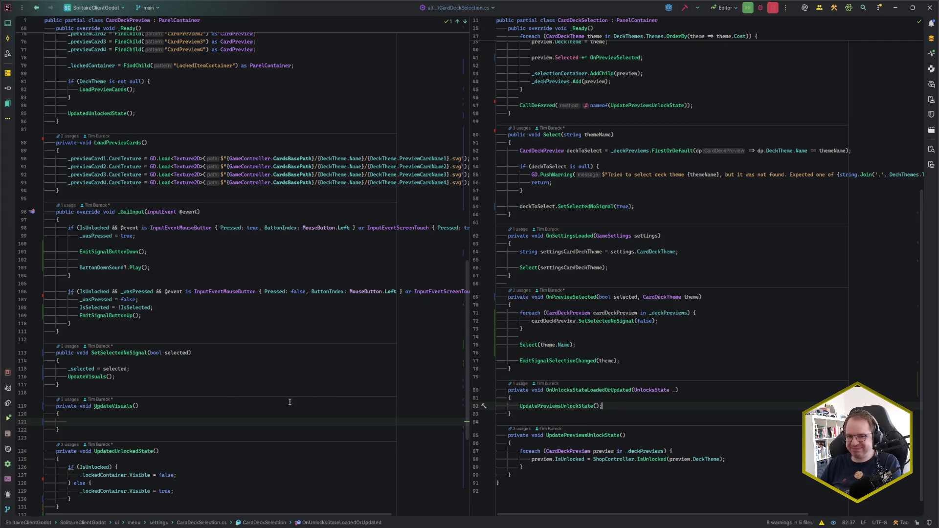
click(84, 421)
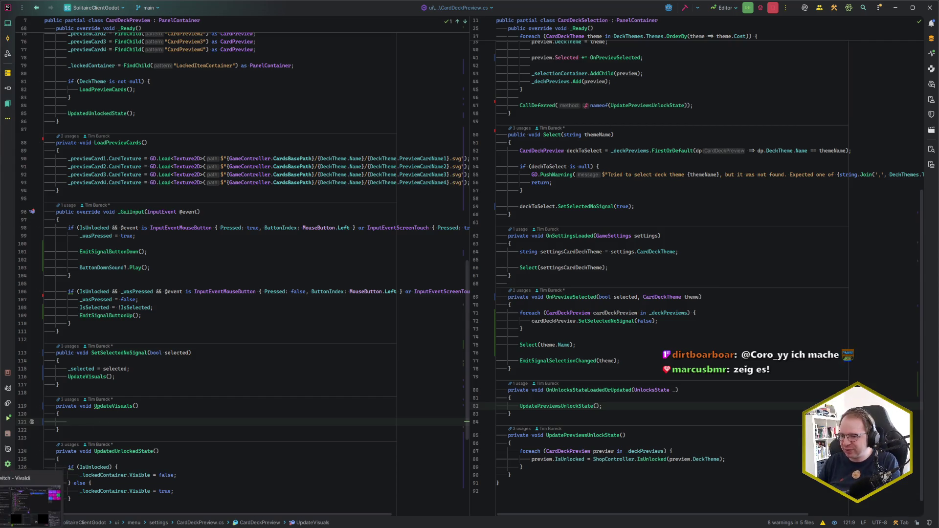
Step: Load the 'Um, are you guys working' YouTube link in a new Vivaldi tab
key(alt+Tab)
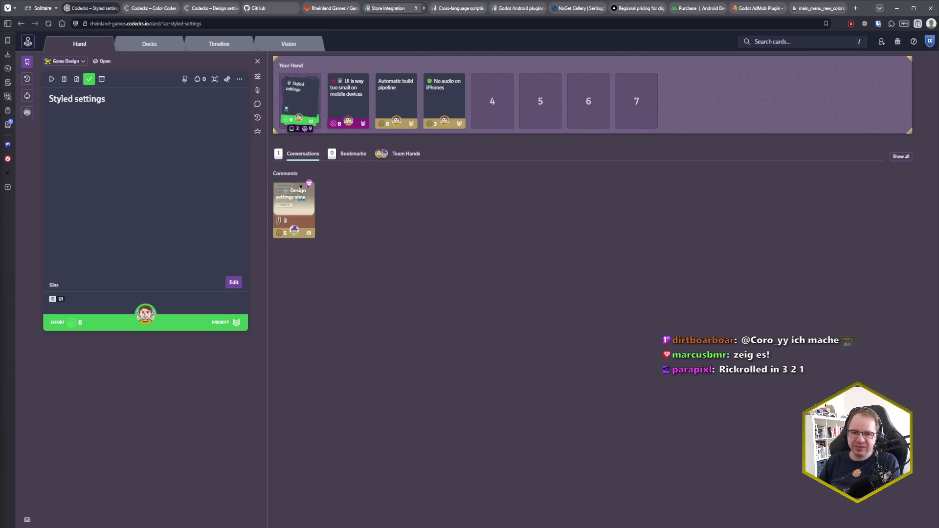
click(855, 8)
text(https://www.youtube.com/watch?v=r8miwsWtzRw)
key(Return)
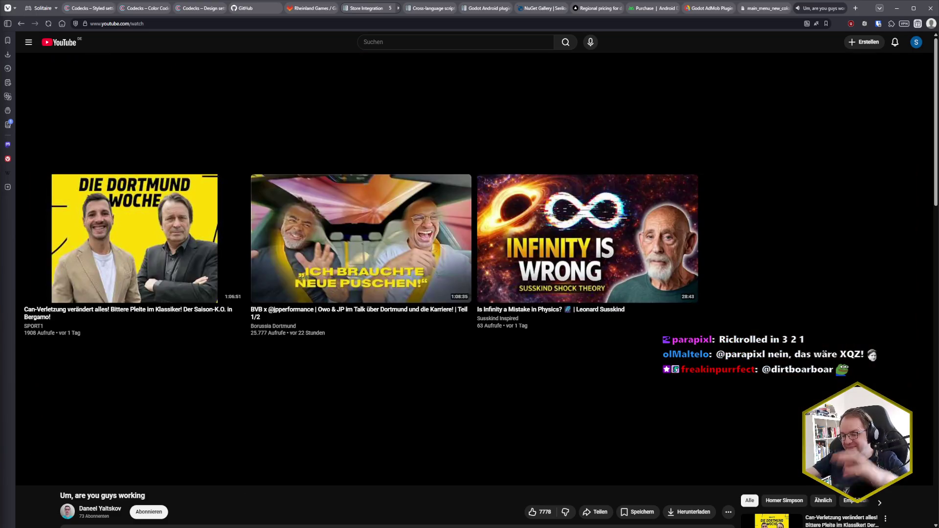
Step: Close the YouTube tab to return to the Codecks 'Styled settings' card
click(848, 8)
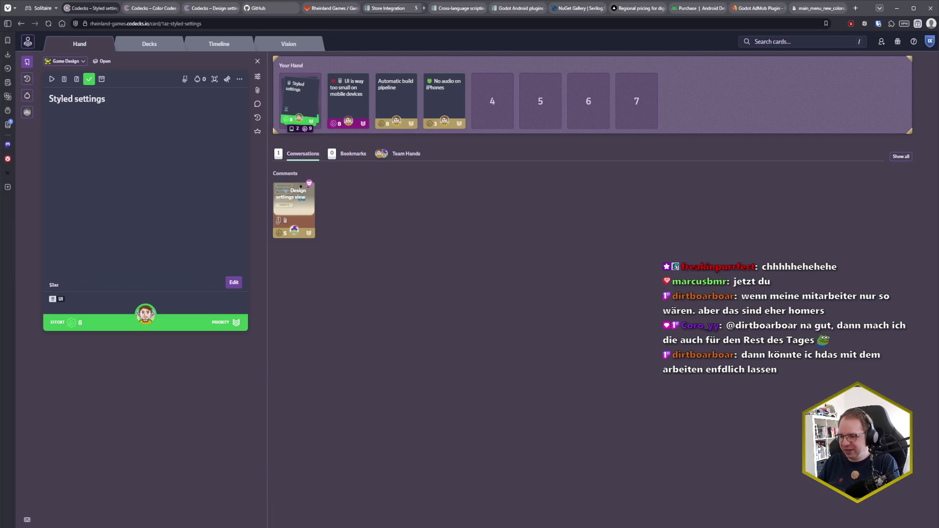
Step: Deselect LockedItemContainer in Godot's Scene dock, then return to CardDeckPreview.cs in Rider
key(alt+Tab)
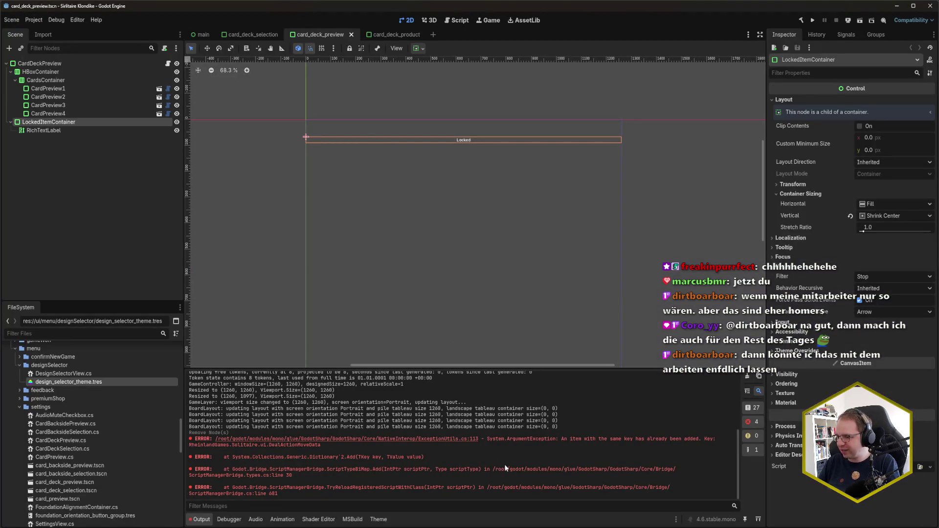
click(71, 278)
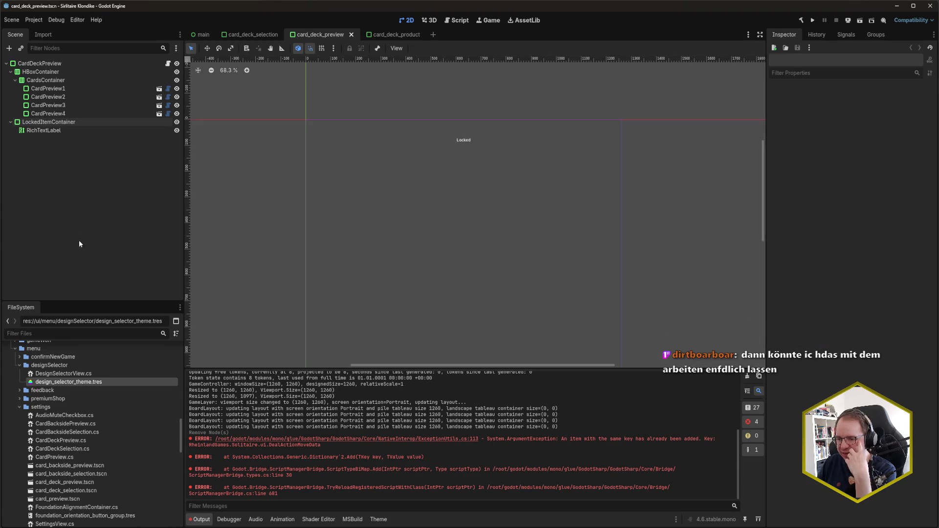
key(alt+Tab)
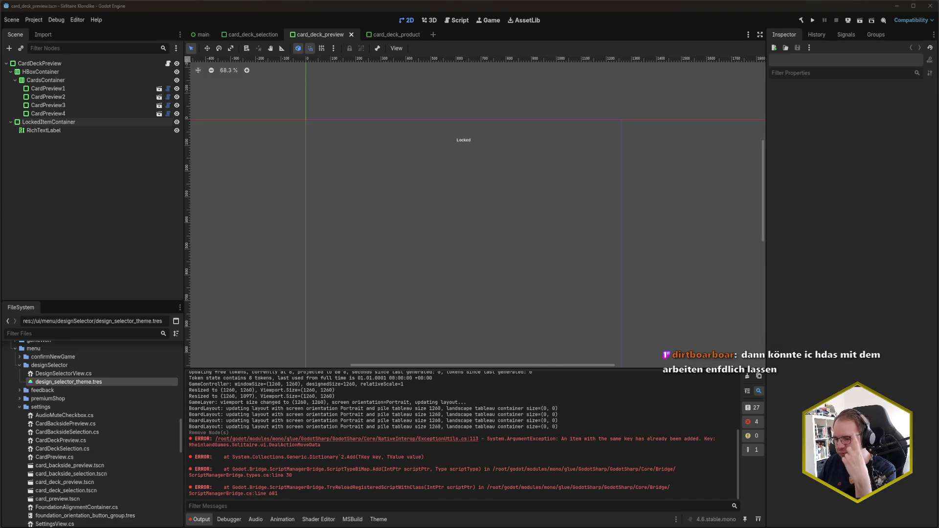
click(173, 264)
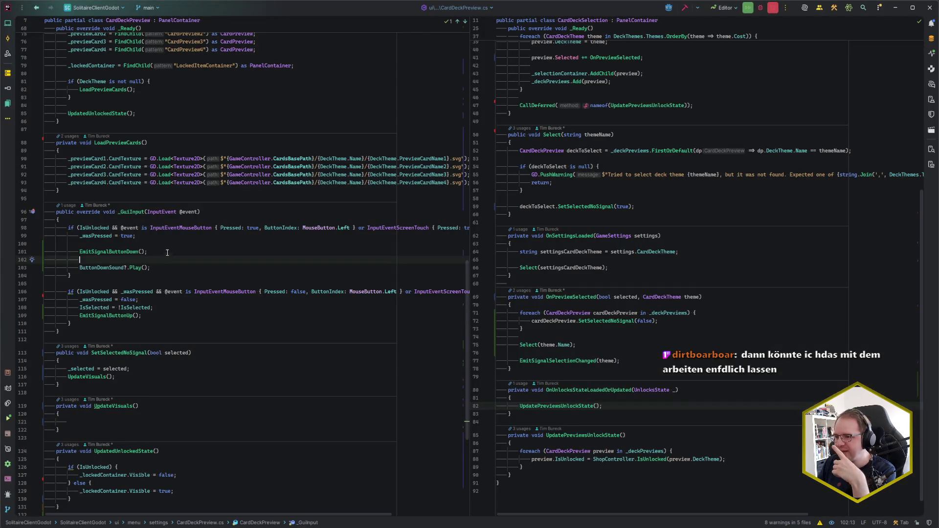
Step: Declare empty const strings ThemeVariationSelected and ThemeVariationUnselected, then open design_selector_theme in Godot
scroll(166, 254, up, 10)
scroll(161, 244, up, 3)
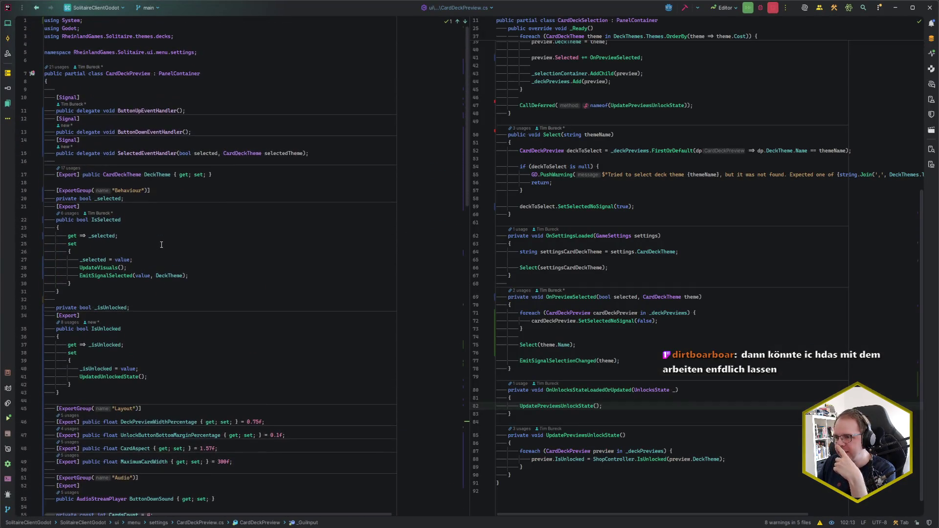
click(147, 84)
key(Return)
key(Return)
text(privat e3c)
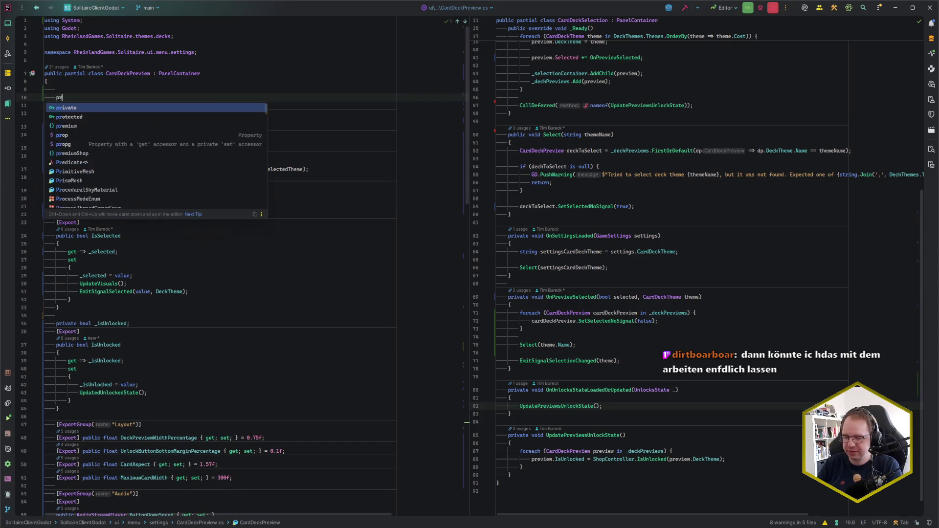
key(BackSpace)
key(BackSpace)
key(BackSpace)
text(e const string )
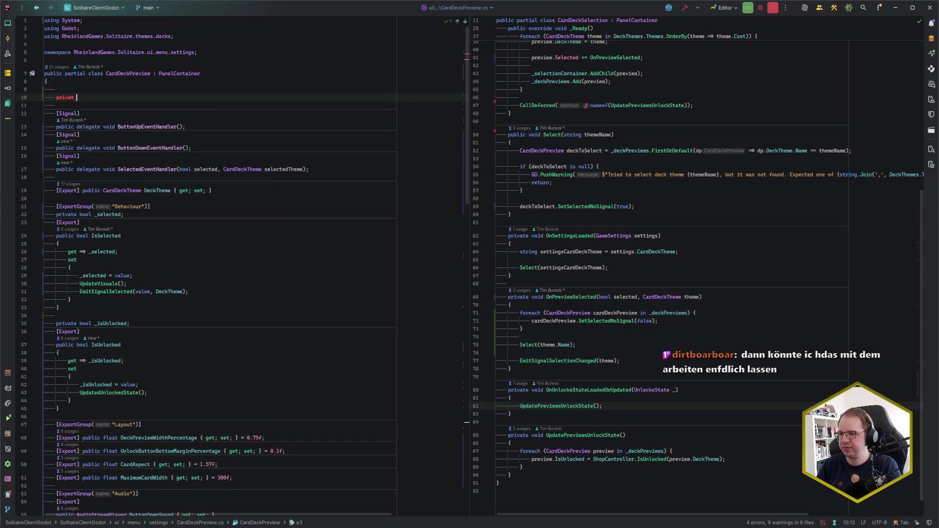
text(ThemeVar)
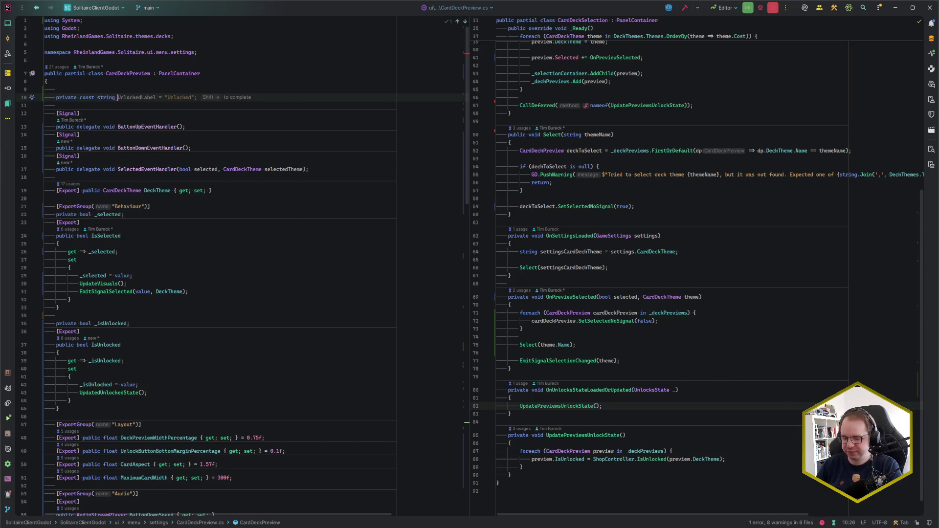
text(iatio)
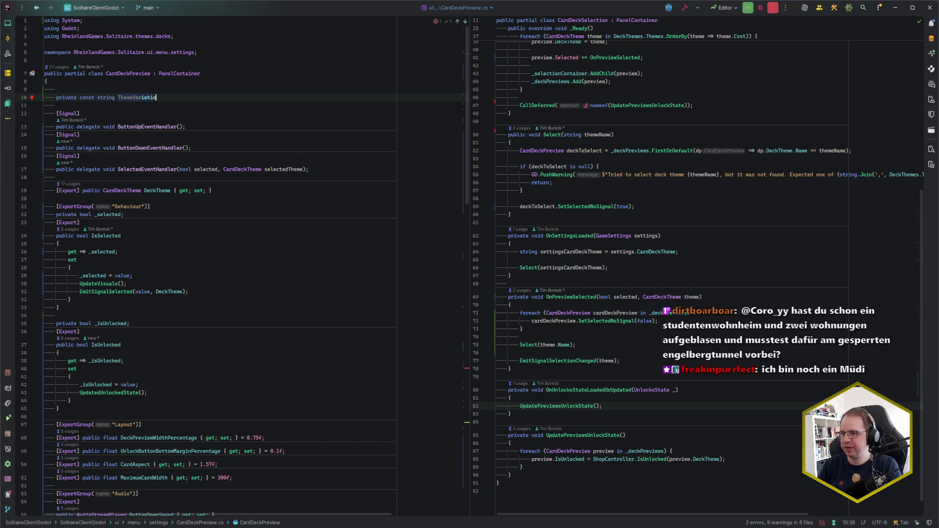
text(nSelected)
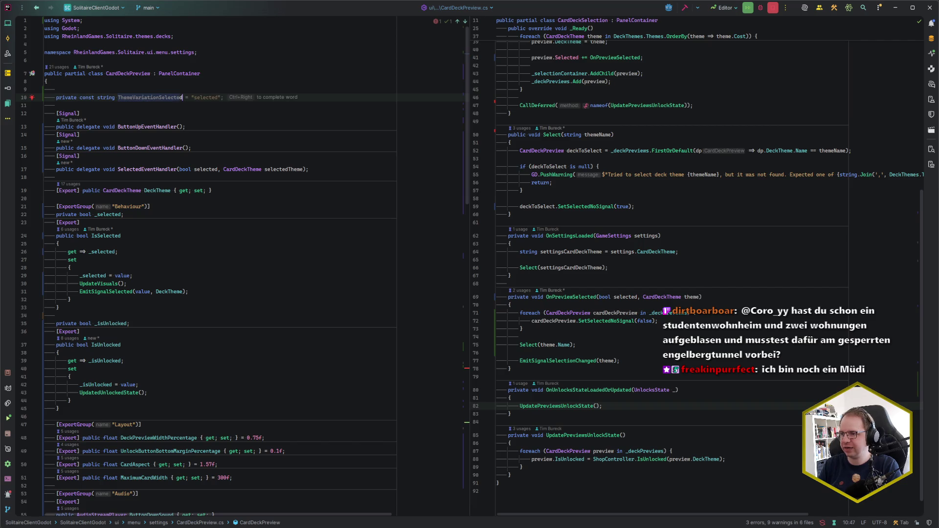
text( = "";)
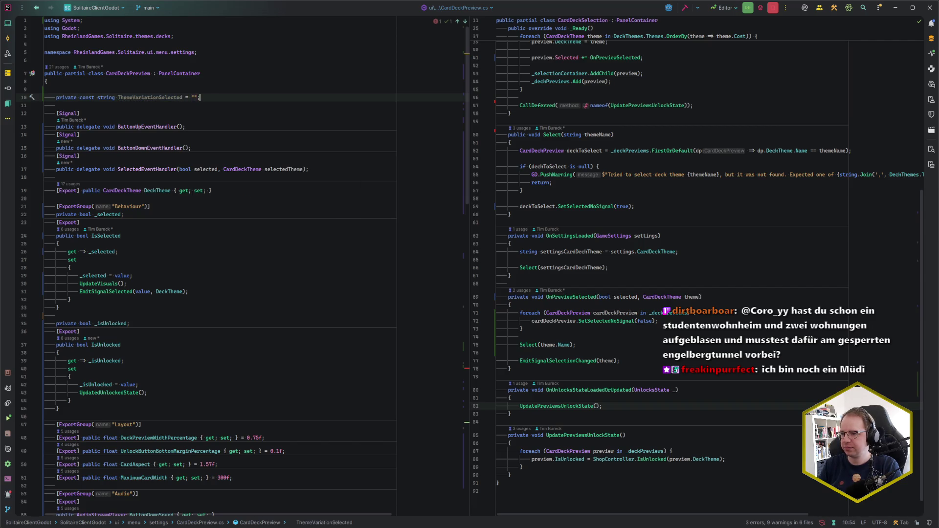
key(Return)
text(private const string T)
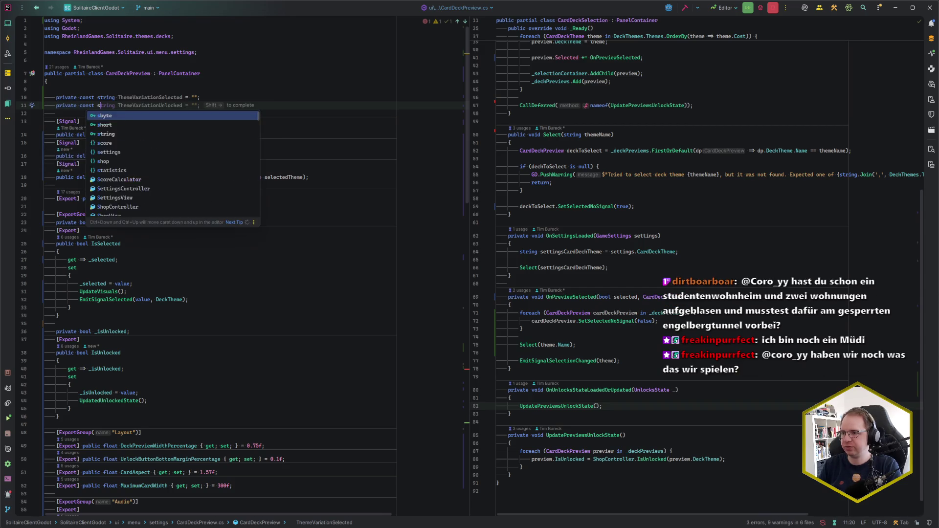
text(hemeV)
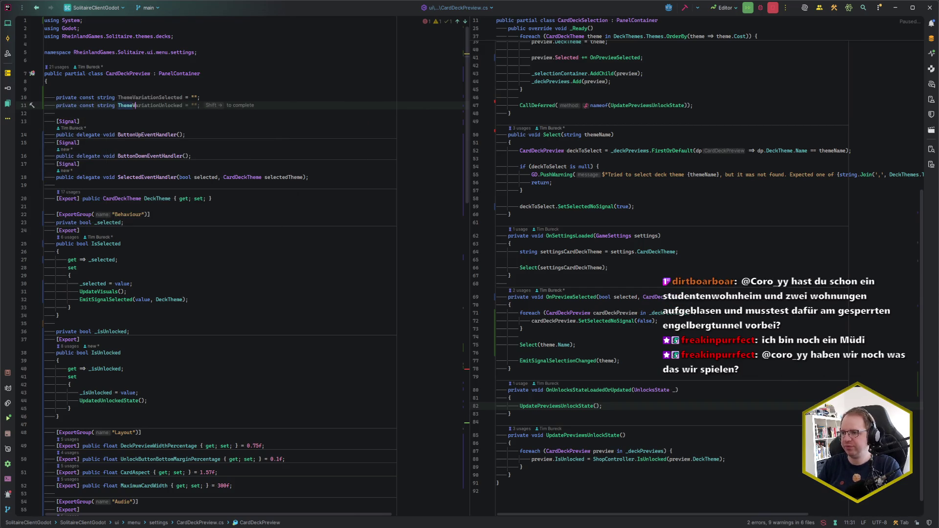
text(ariationUnse)
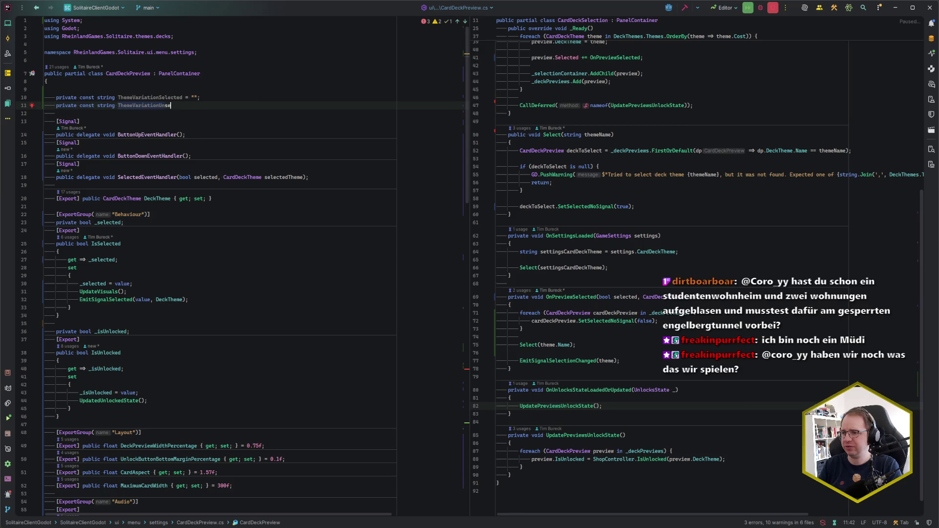
text(lected = "";)
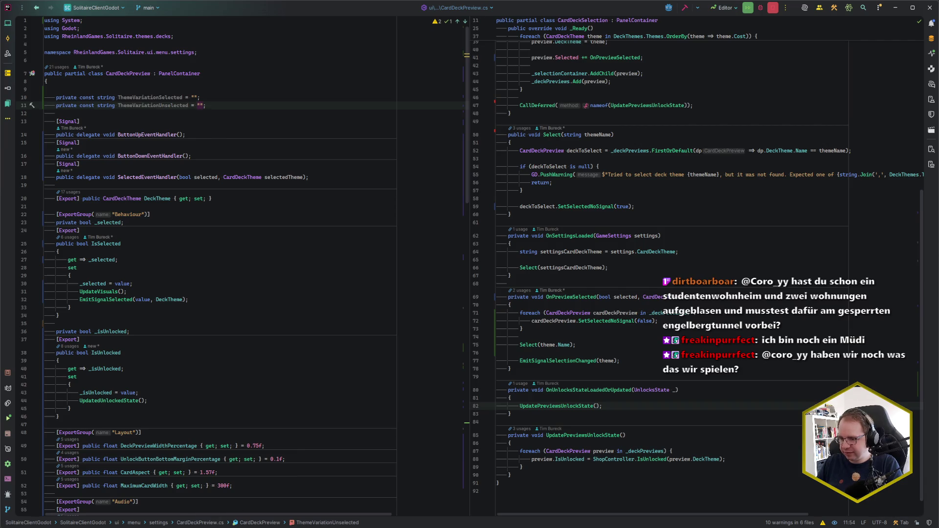
key(alt+Tab)
click(378, 519)
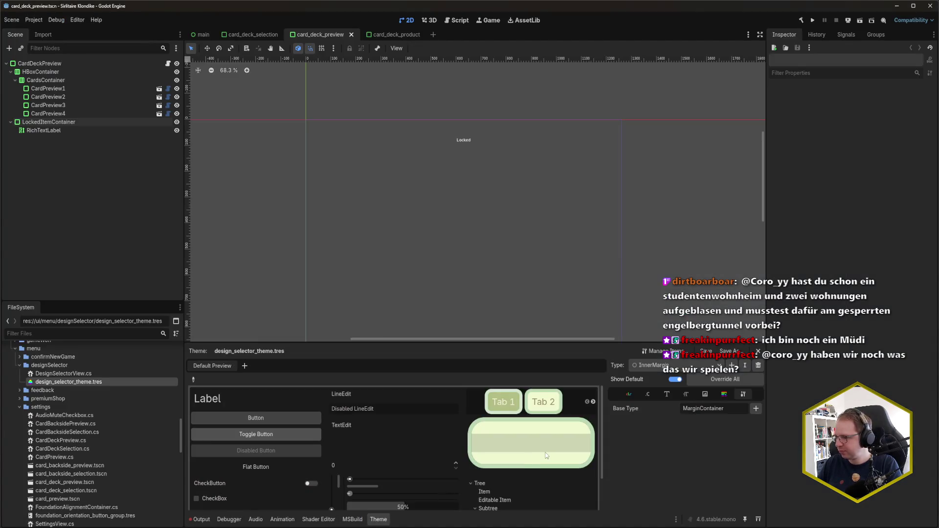
Step: Select the SelectorDisplayPanelContainer theme type and copy its name for the Rider code
click(669, 368)
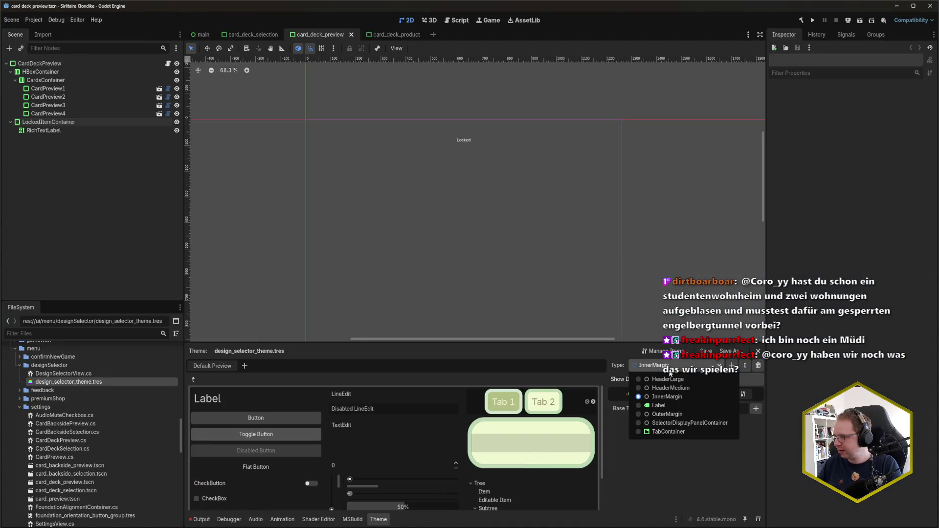
click(693, 424)
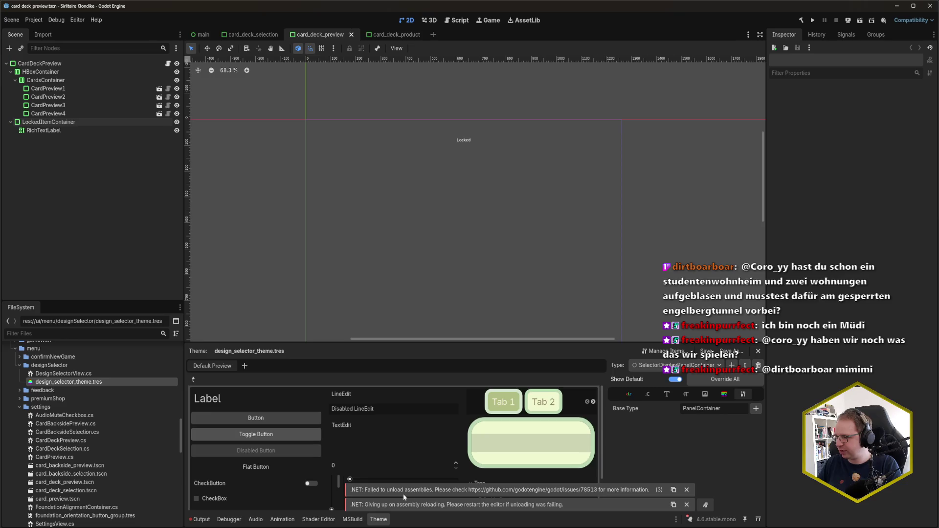
click(745, 365)
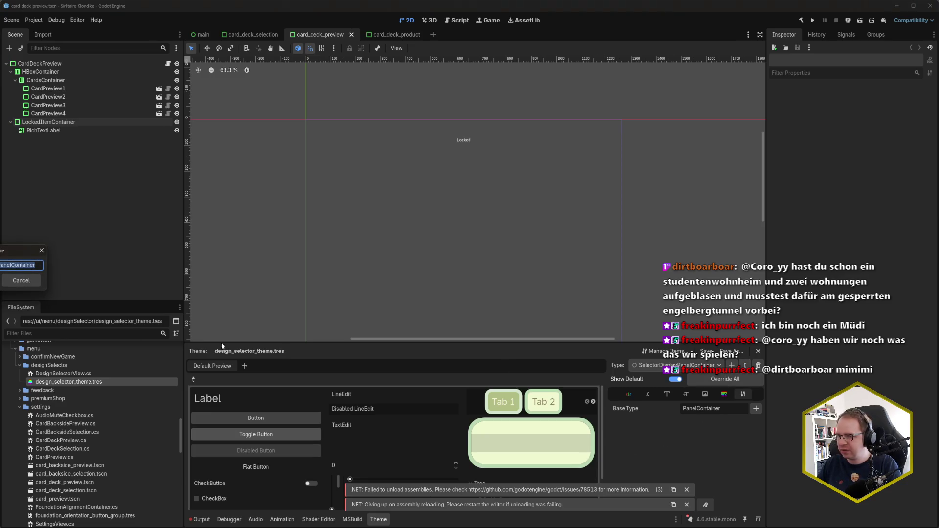
key(alt+Tab)
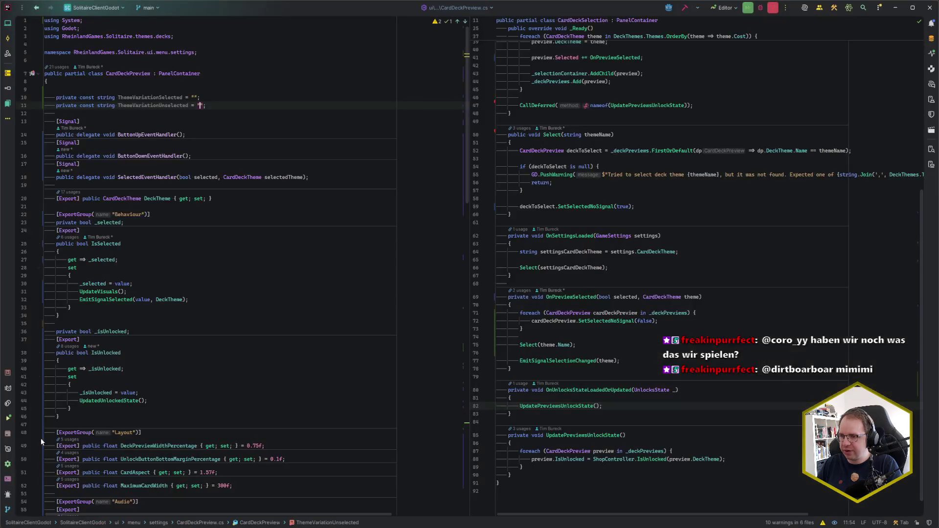
Step: Paste "SelectorDisplayPanelContainer" into ThemeVariationUnselected and go back to Godot's theme editor
text(SelectorDisplayPanelContainer)
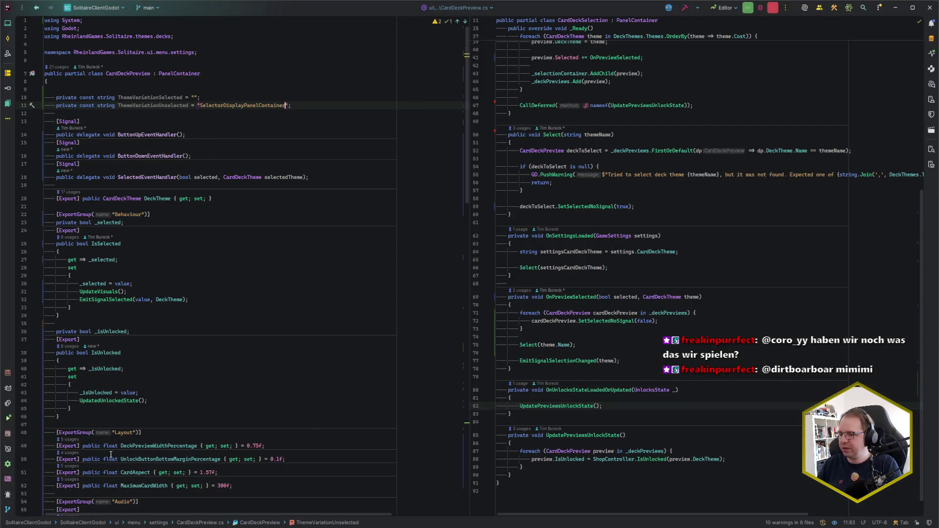
key(alt+Tab)
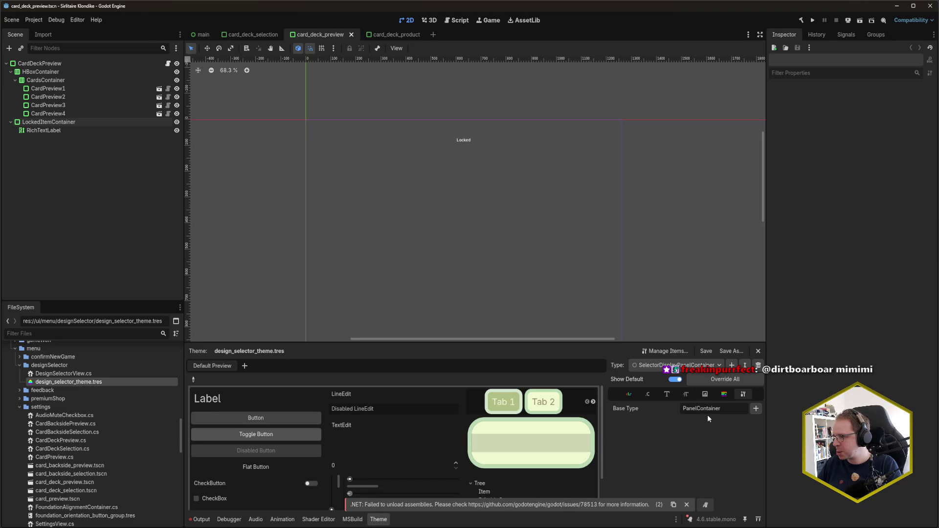
Step: Import the ShopDisplayPanelContainer type with its data from shop_theme.tres via Manage Items
click(725, 393)
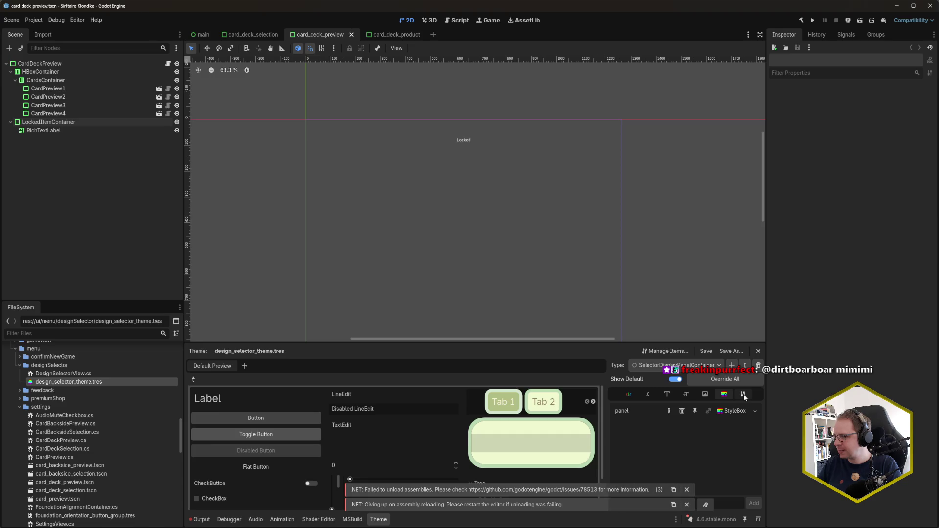
click(744, 394)
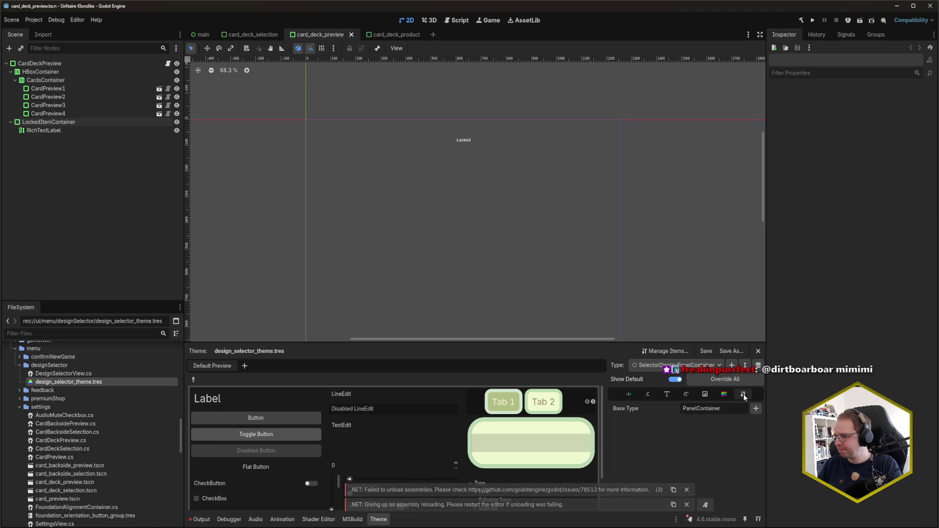
click(665, 351)
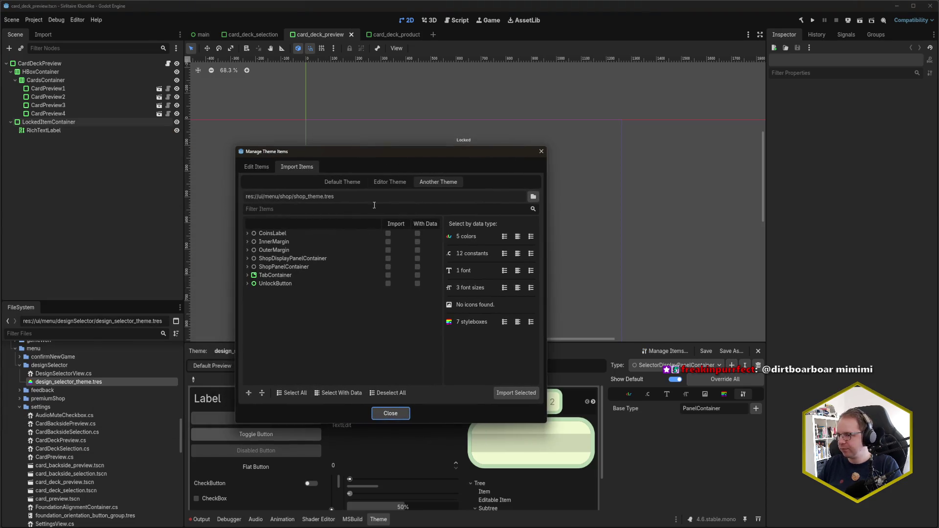
click(418, 258)
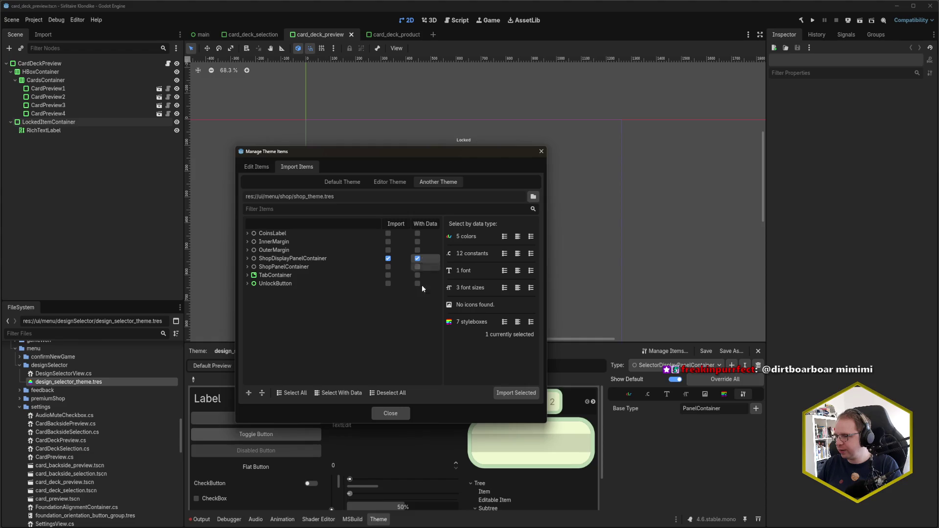
click(516, 393)
click(541, 151)
click(676, 364)
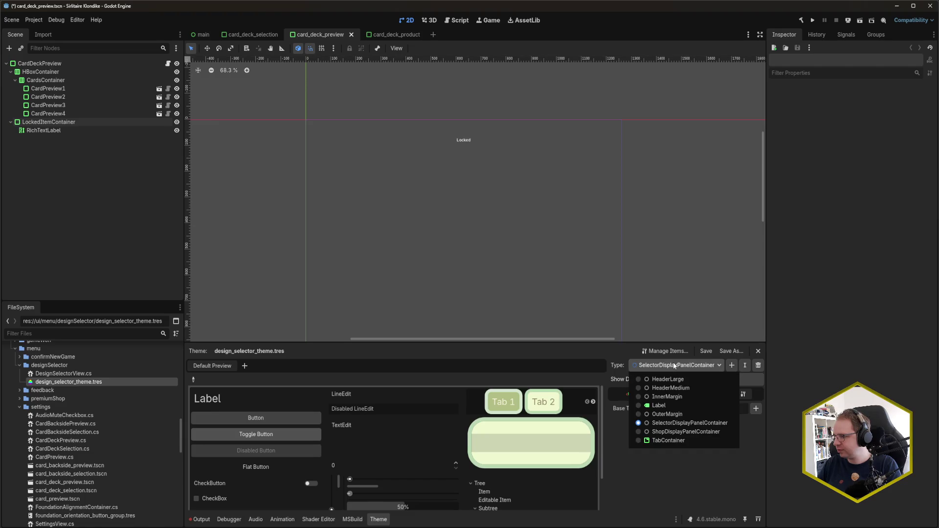
Step: Rename the imported ShopDisplayPanelContainer type to SelectorSelectedDisplayPanelContainer and save
click(674, 432)
click(745, 365)
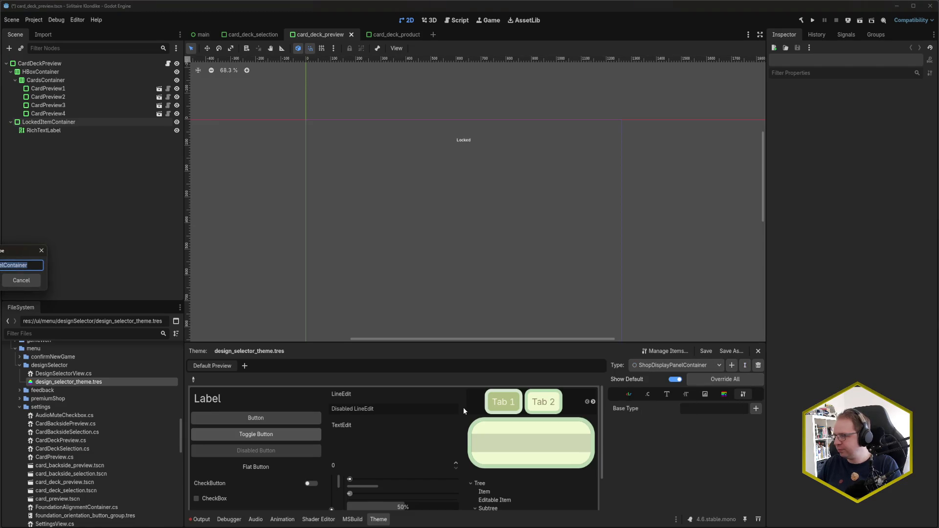
key(End)
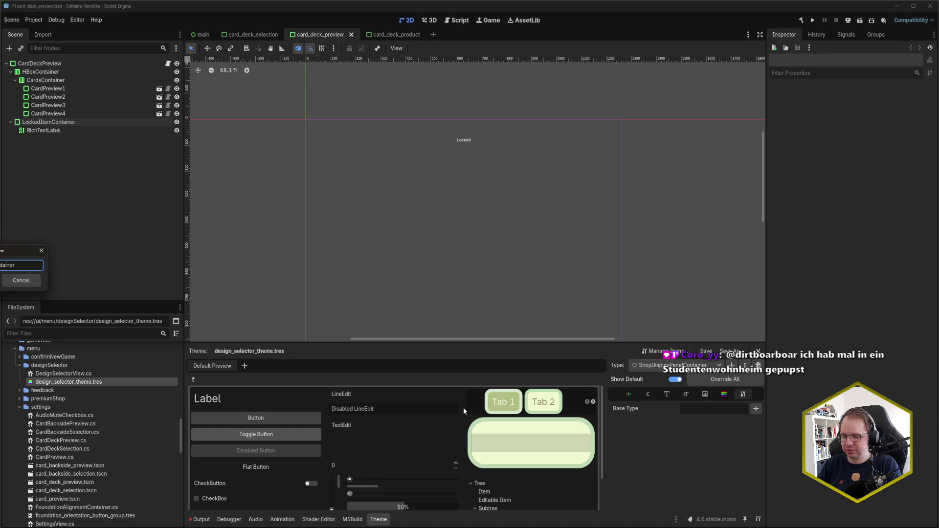
key(Left)
key(Left)
key(Left)
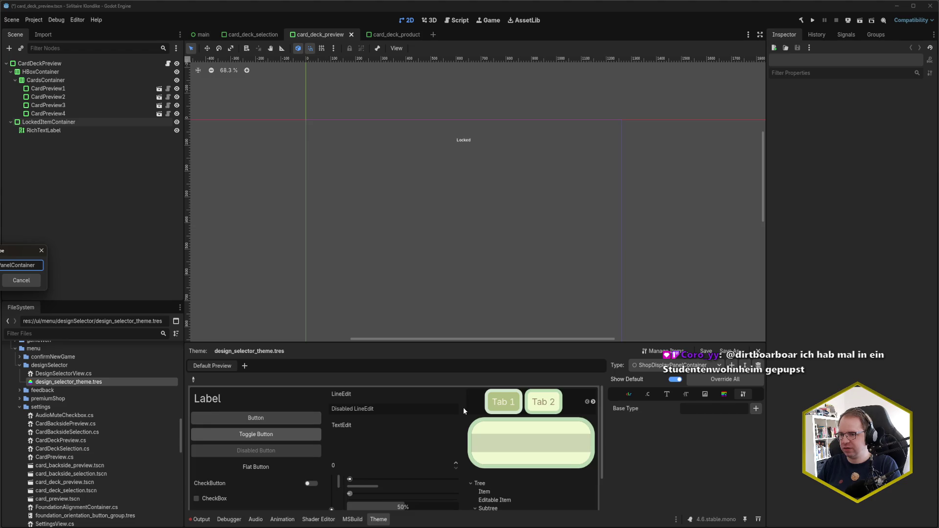
key(BackSpace)
key(BackSpace)
key(BackSpace)
text(SelectorSelected)
key(Return)
key(ctrl+s)
Step: Set its base type to PanelContainer, save, and open its panel StyleBoxFlat item
click(716, 407)
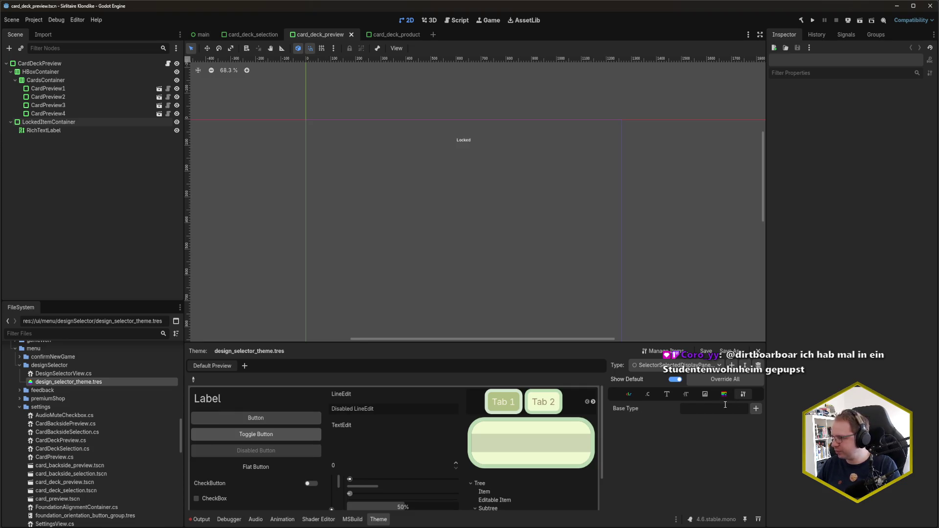
click(756, 409)
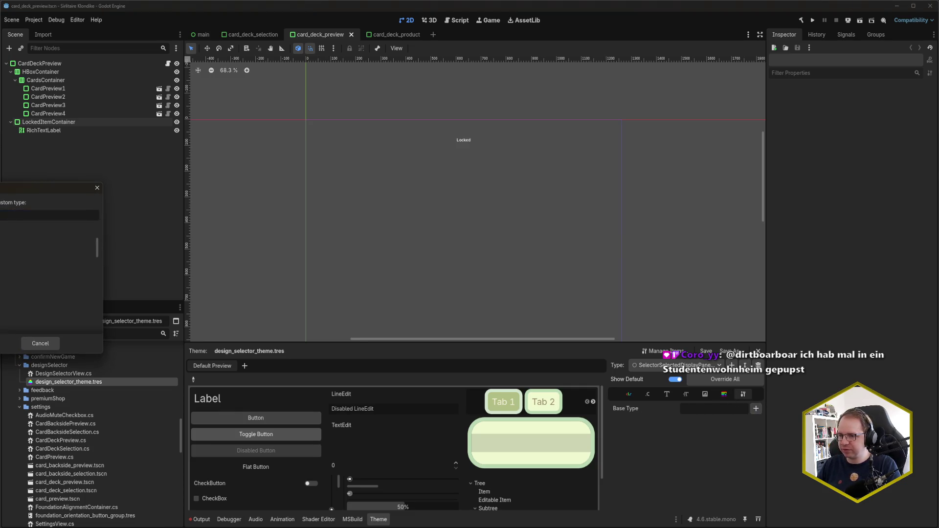
key(Return)
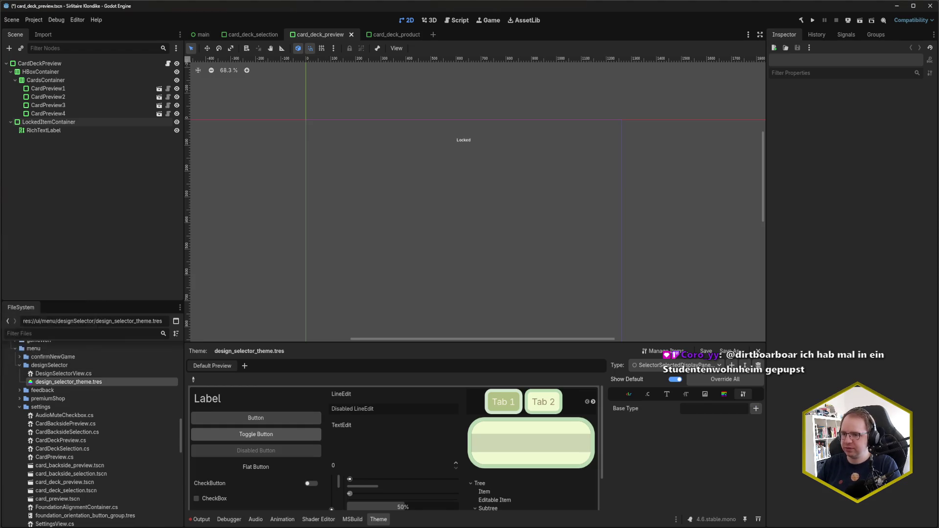
click(40, 343)
key(ctrl+s)
click(724, 394)
click(733, 410)
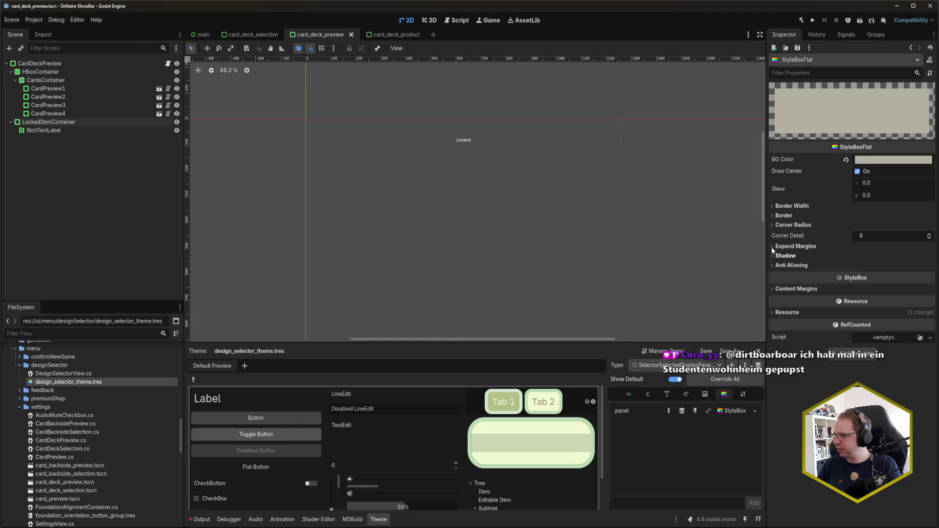
Step: Set the panel's BG Color to orange (FF9900) and save the theme
click(875, 160)
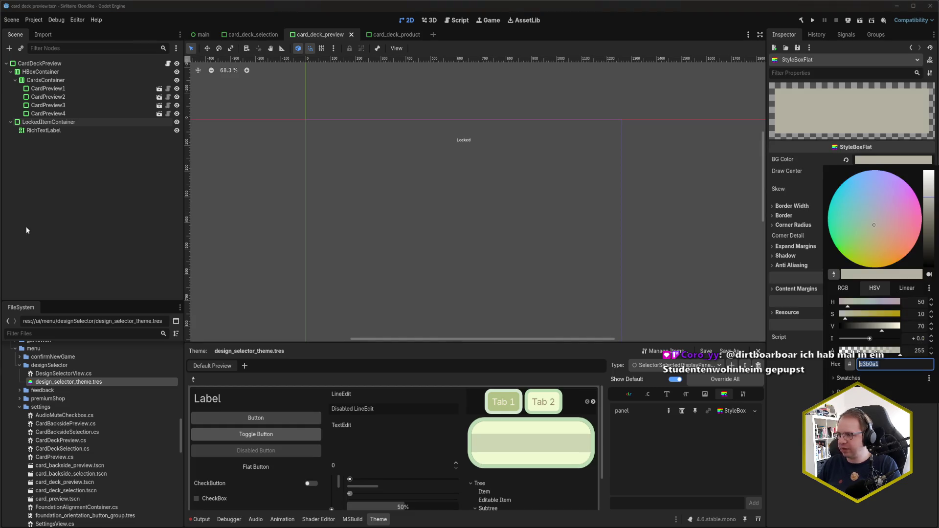
click(907, 362)
text(FFF)
key(BackSpace)
text(9900)
key(Return)
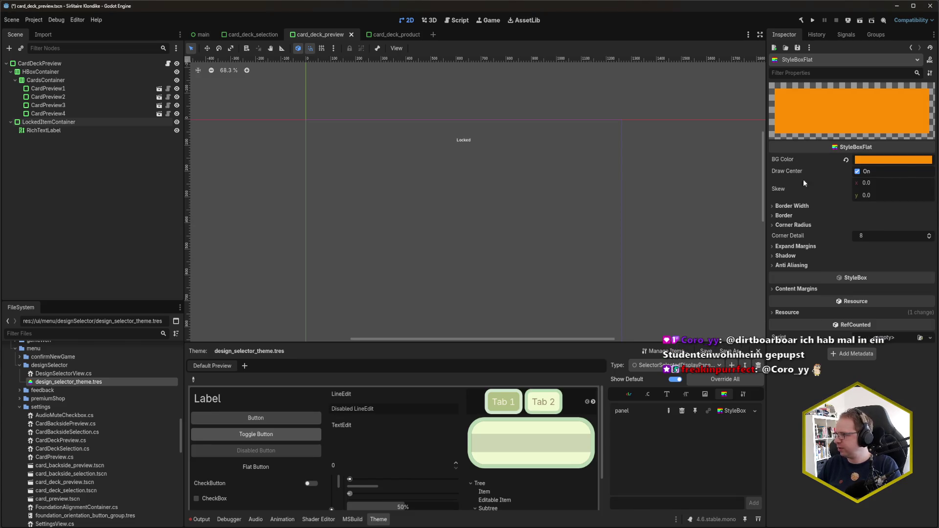
key(ctrl+s)
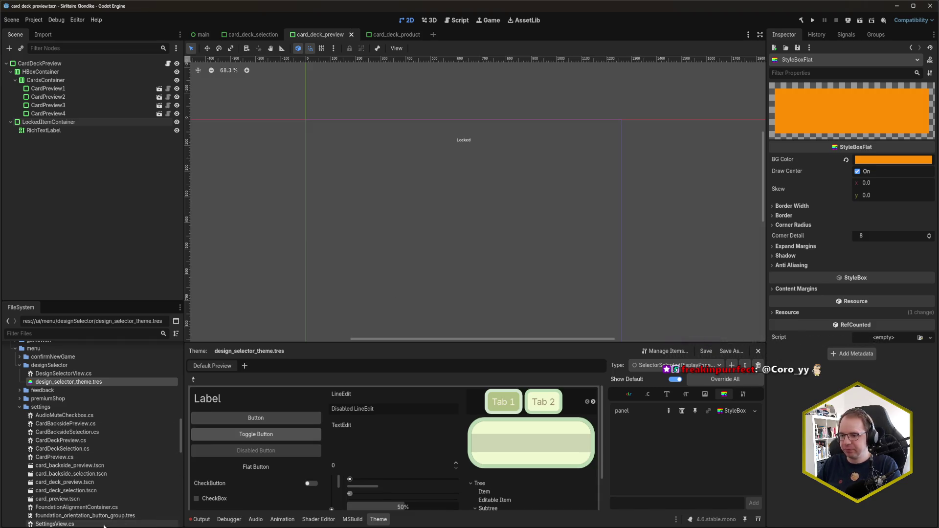
Step: Return to CardDeckPreview.cs in Rider and scroll down the class
key(alt+Tab)
click(261, 319)
scroll(184, 360, down, 10)
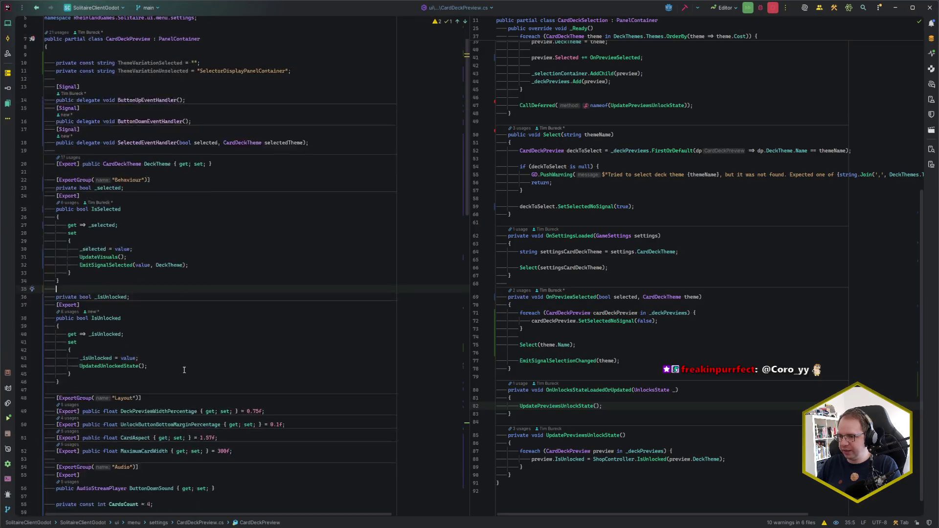
Step: Go to the empty UpdateVisuals body, checking the CardDeckPreview root node in Godot
scroll(183, 360, down, 15)
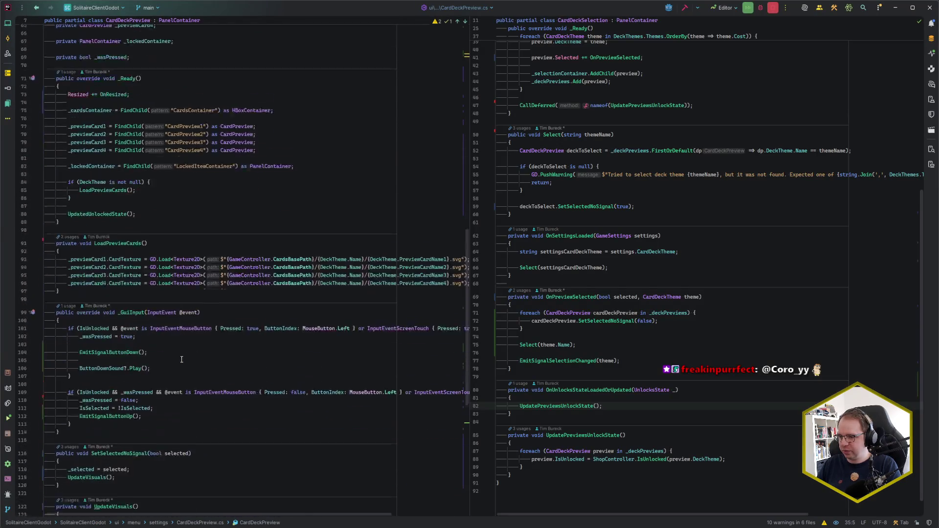
click(111, 400)
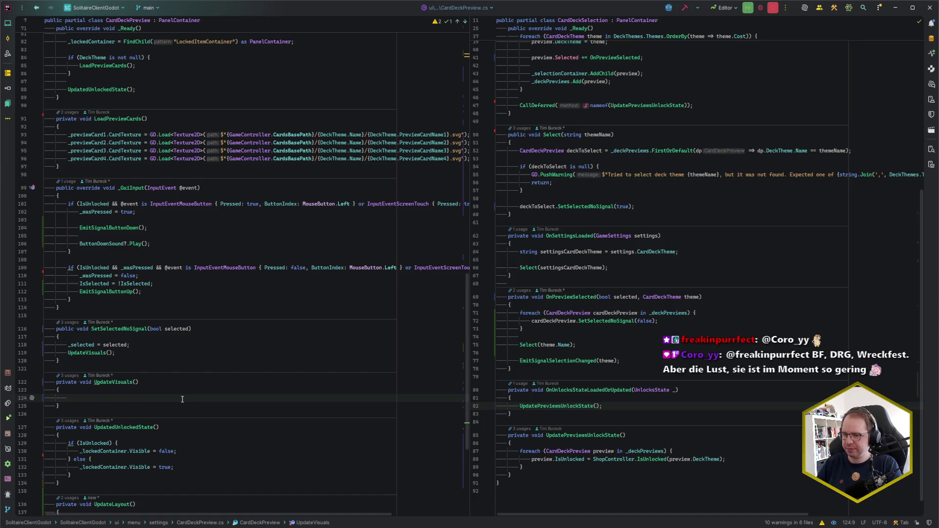
key(alt+Tab)
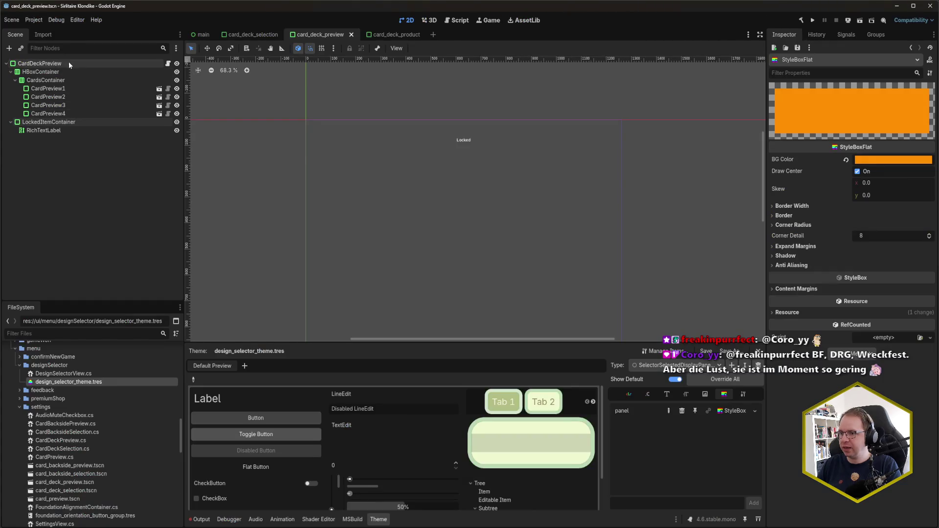
click(69, 61)
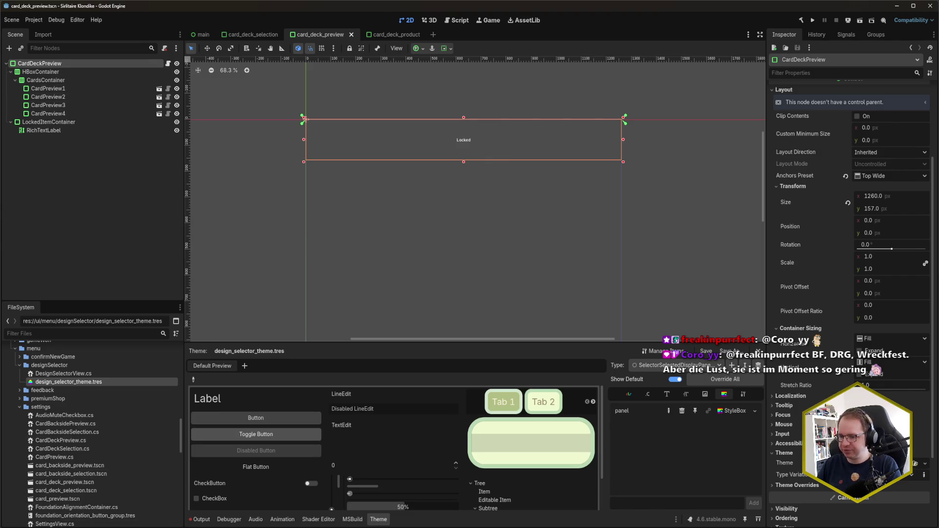
key(alt+Tab)
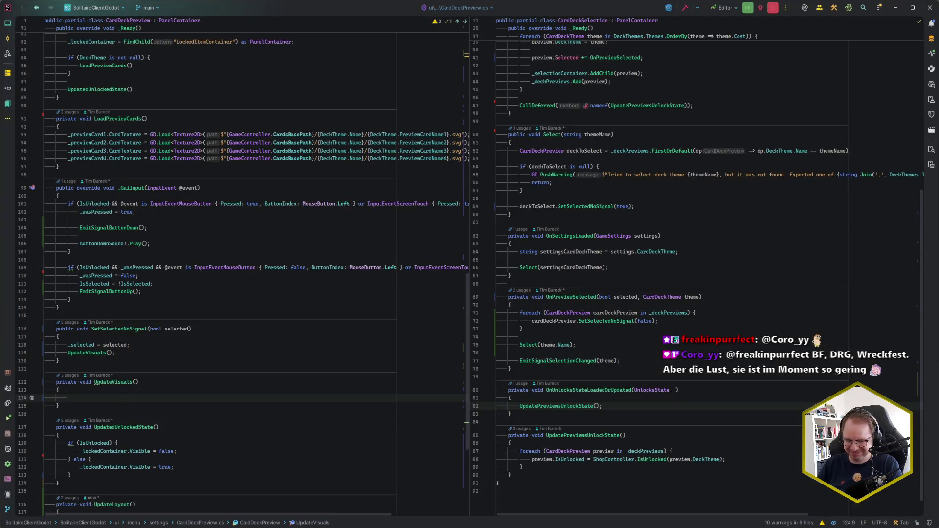
Step: Call SetThemeTypeVariation(IsSelected ? ThemeVariationSelected : ThemeVariationUnselected) inside UpdateVisuals
text(SetTheme)
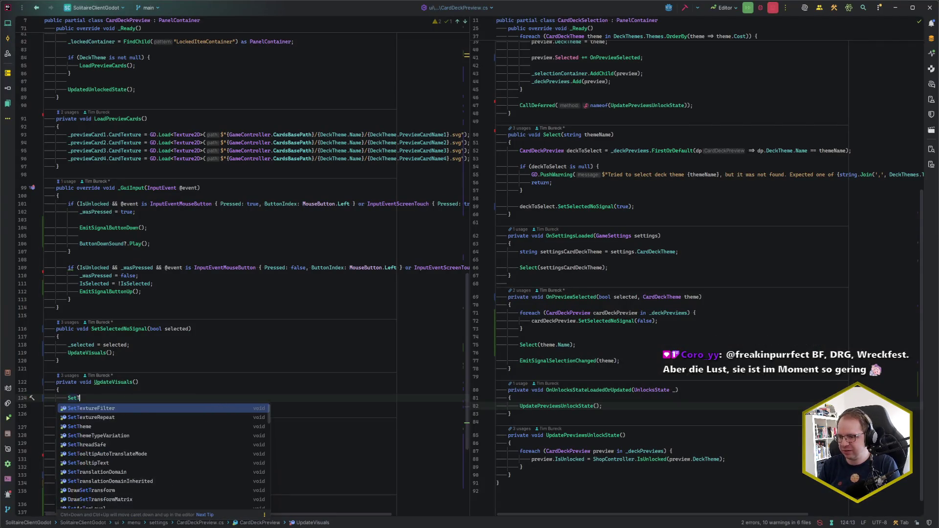
key(Down)
key(Return)
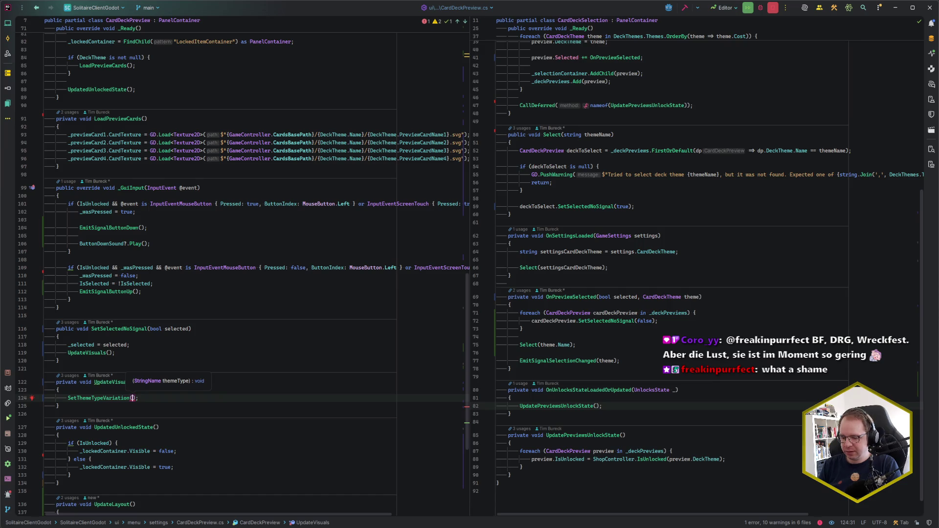
text(IsSelected)
key(Tab)
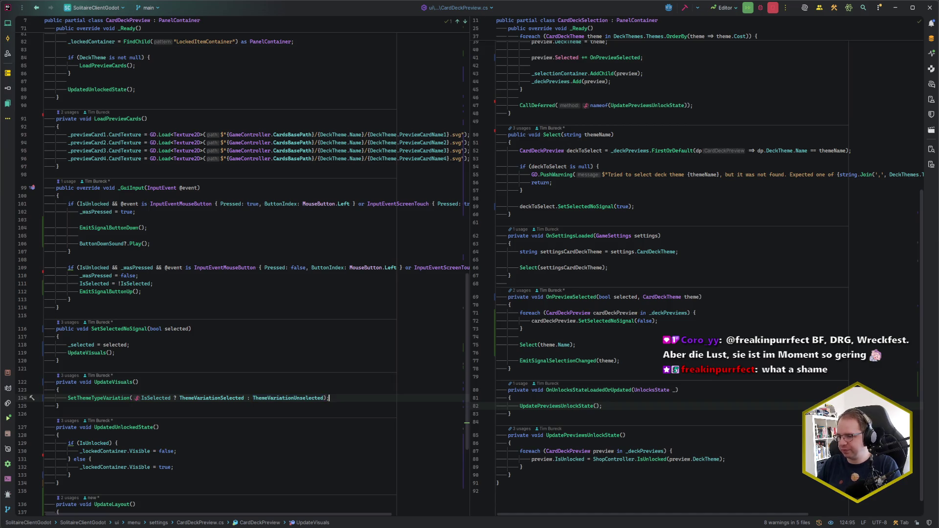
key(alt+Tab)
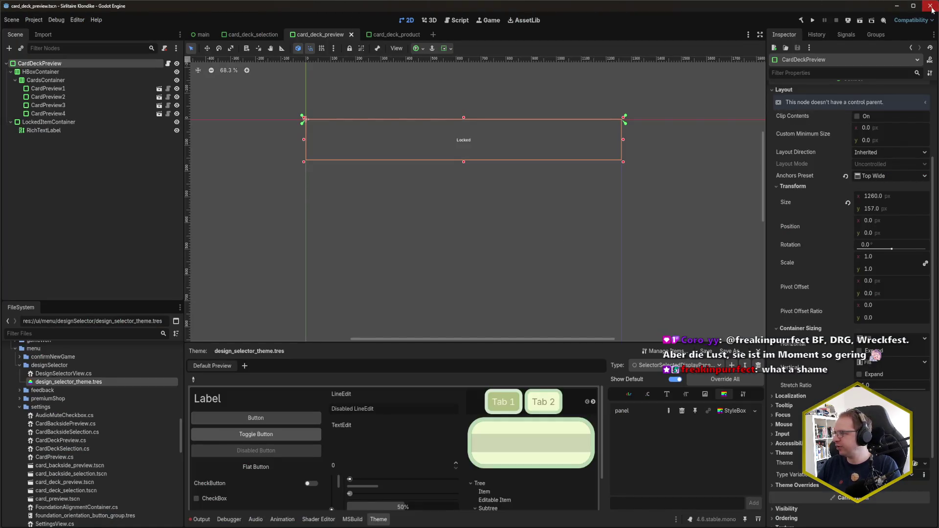
Step: Build and launch the Godot project from Rider with Shift+F10
key(alt+Tab)
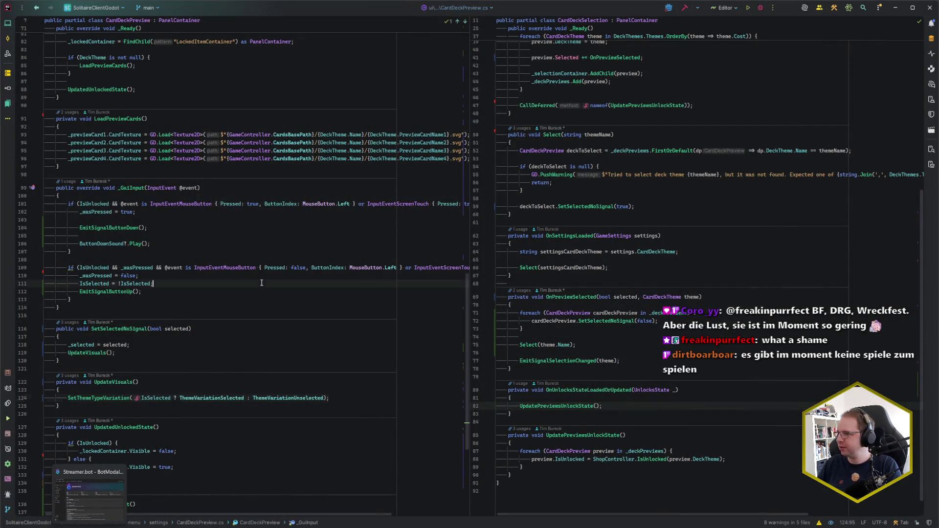
click(226, 260)
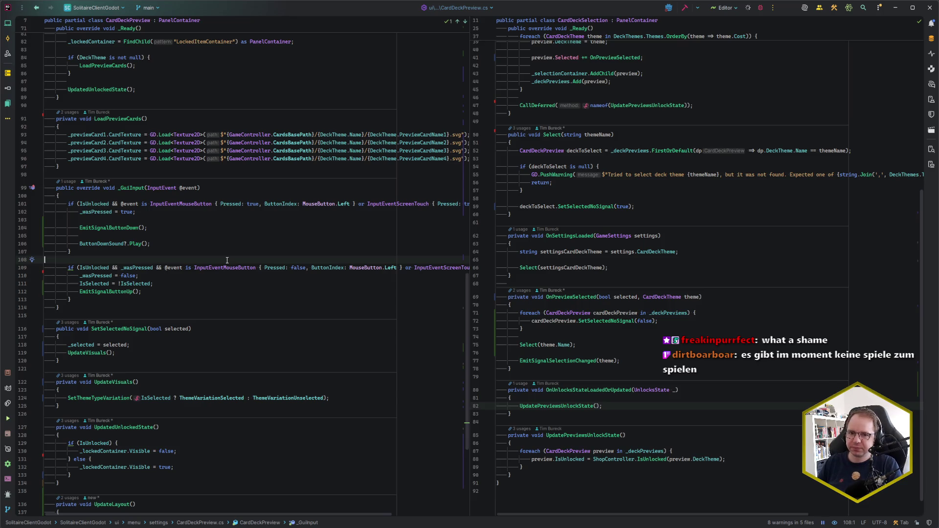
key(shift+F10)
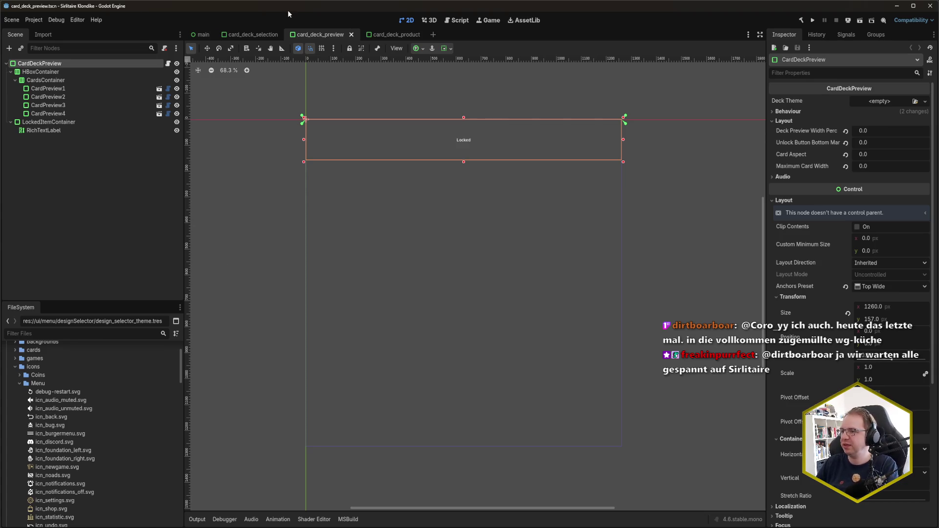
Step: Run the project, close the game, and expand the first NullReferenceException's stack trace in Debugger Errors
key(F5)
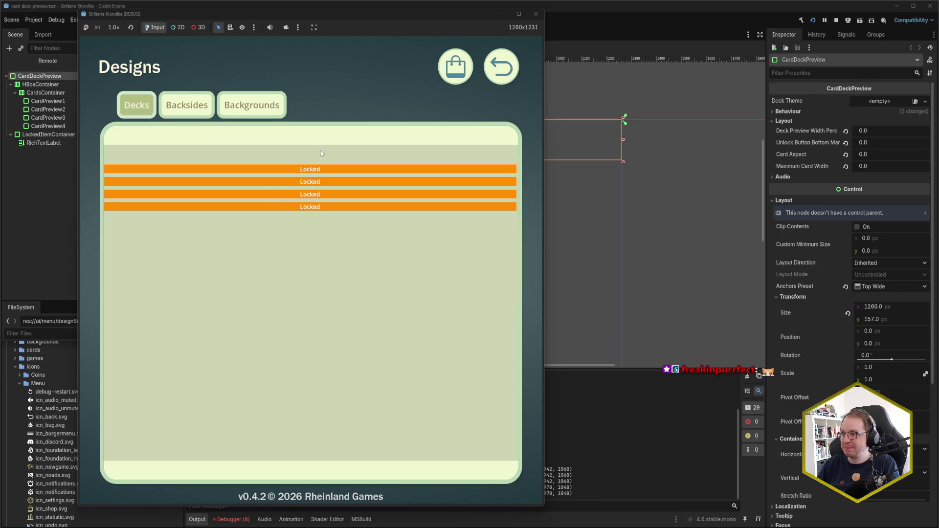
click(538, 15)
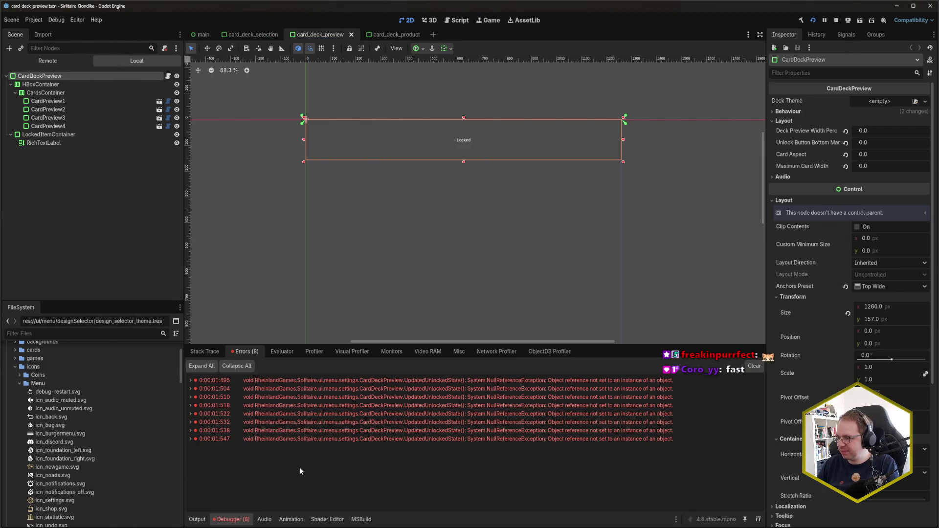
click(191, 381)
click(191, 381)
click(191, 381)
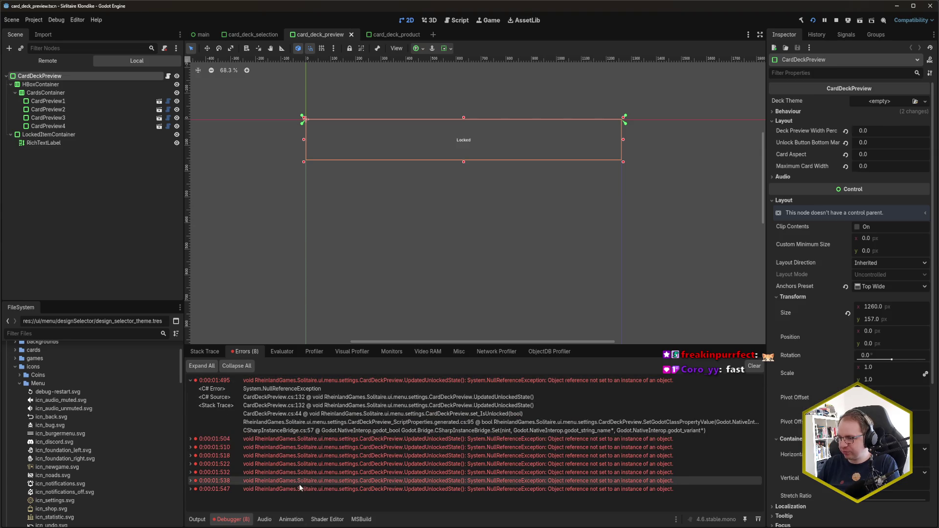
key(alt+Tab)
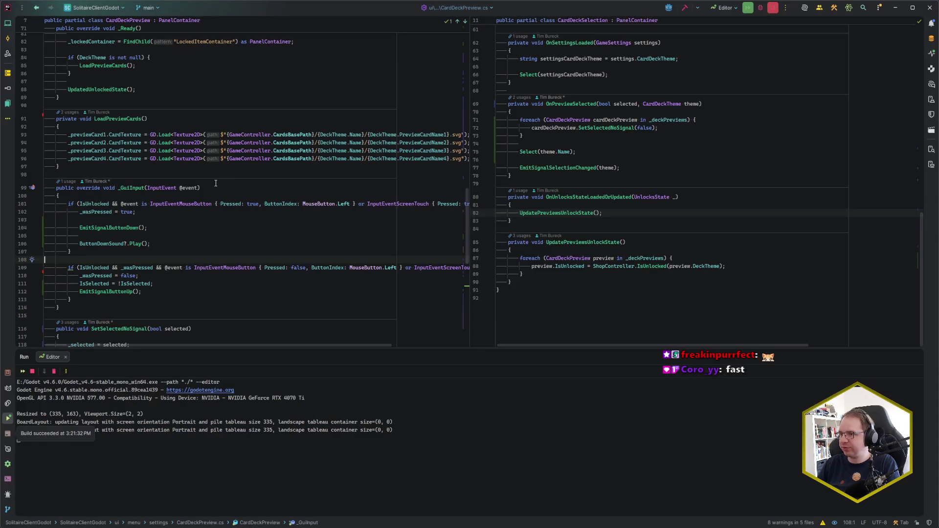
Step: Add 'if (_lockedContainer is null) { return; }' atop UpdatedUnlockedState and relaunch with F5
click(161, 219)
scroll(159, 271, down, 6)
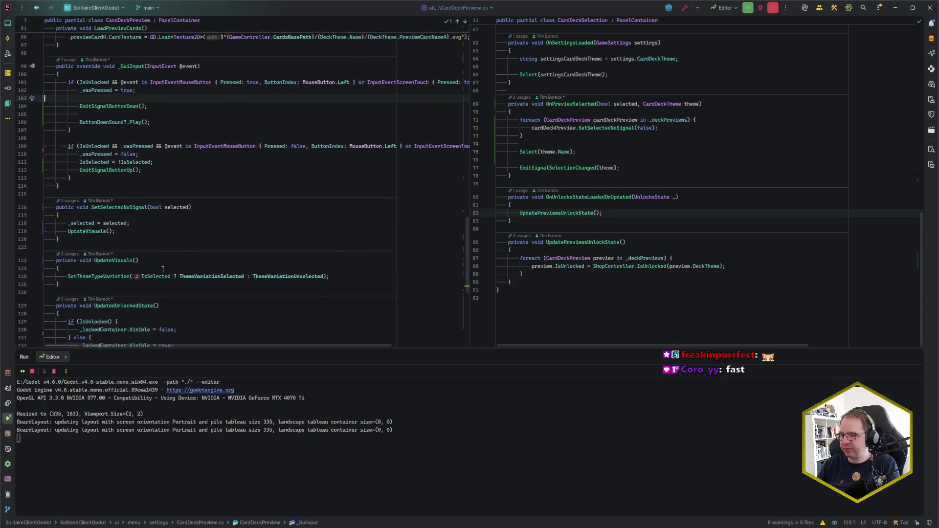
scroll(160, 271, down, 1)
click(186, 298)
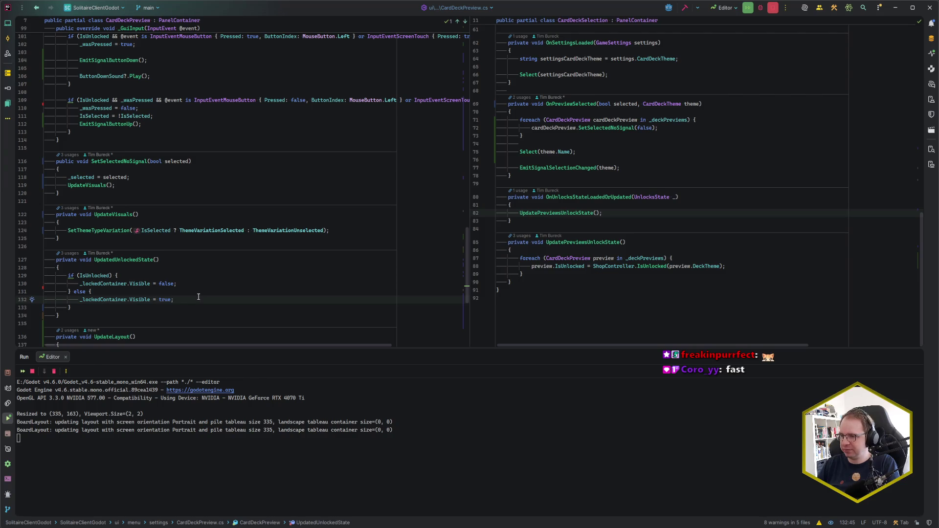
scroll(167, 314, up, 20)
scroll(172, 303, down, 20)
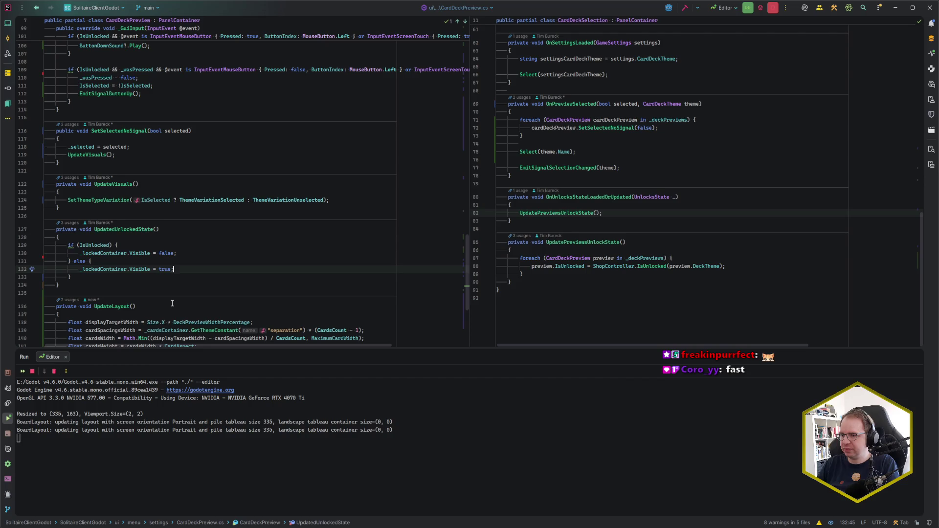
click(104, 240)
key(Return)
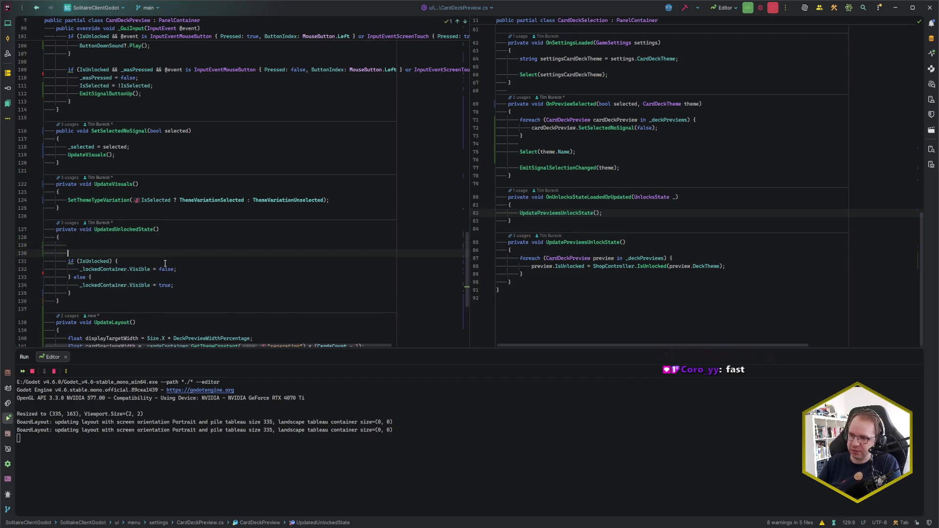
text(if (_lockedContainer is null)
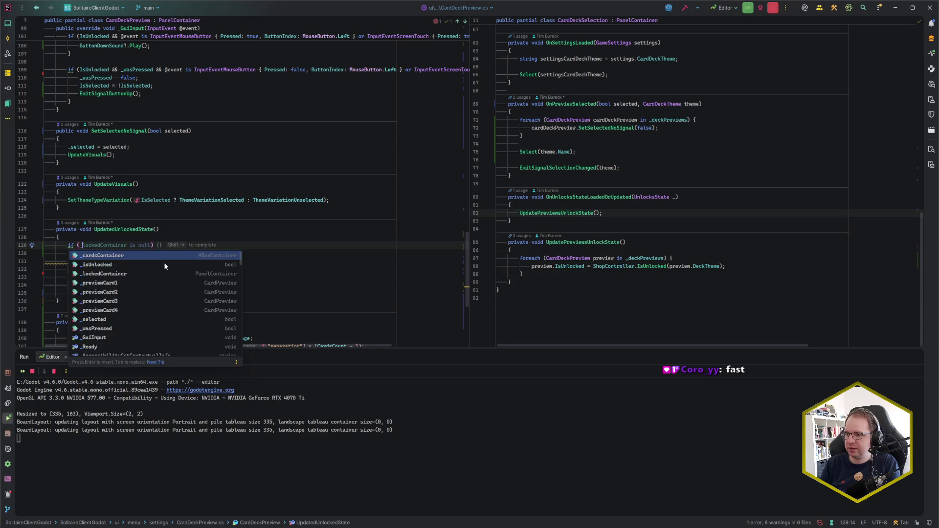
key(ctrl+shift+Return)
text(return;)
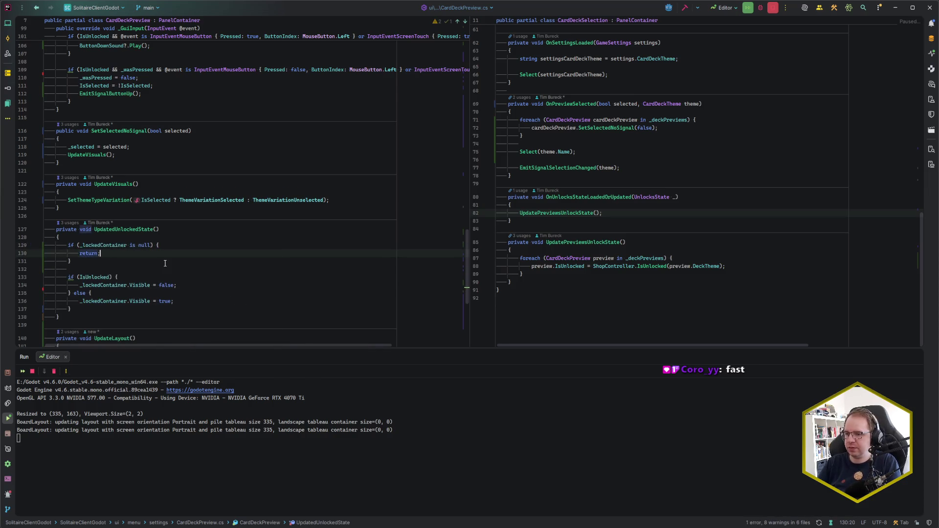
key(F5)
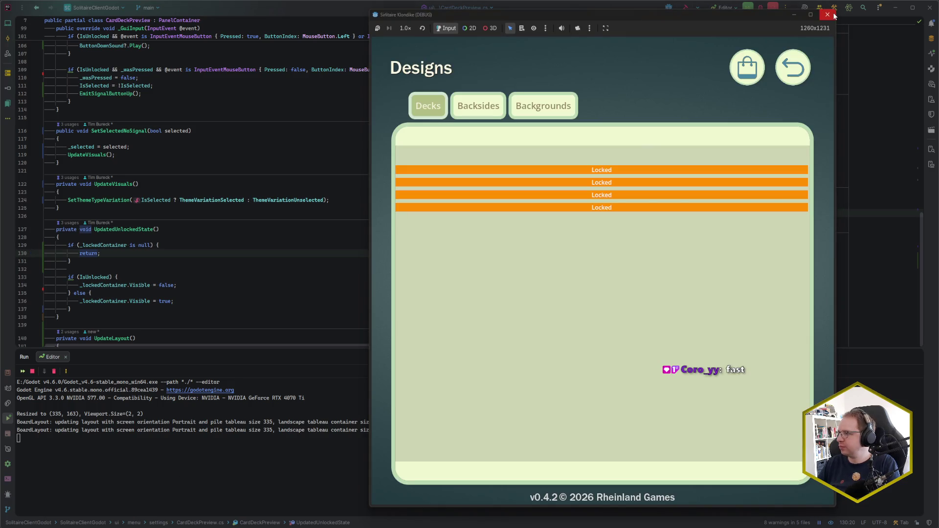
Step: Close the game, save the scene, and rebuild and run with F5
click(827, 14)
key(ctrl+s)
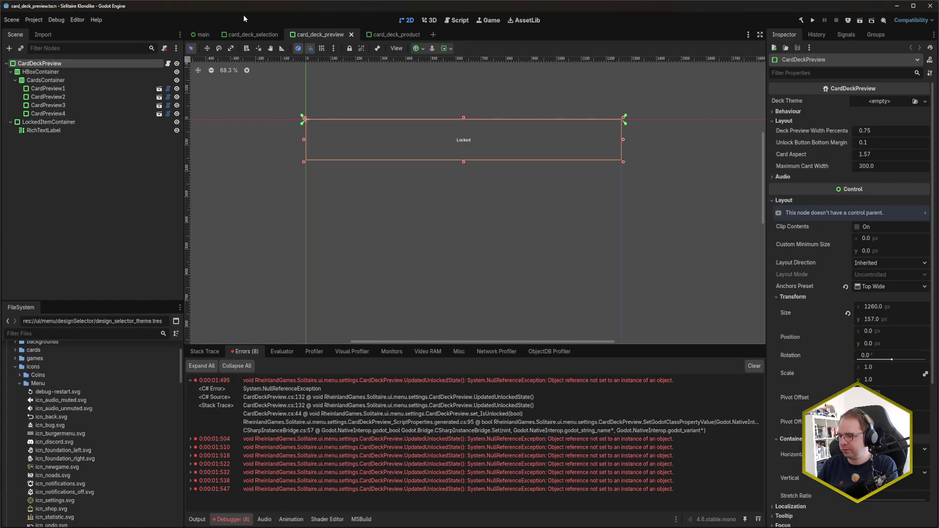
key(F5)
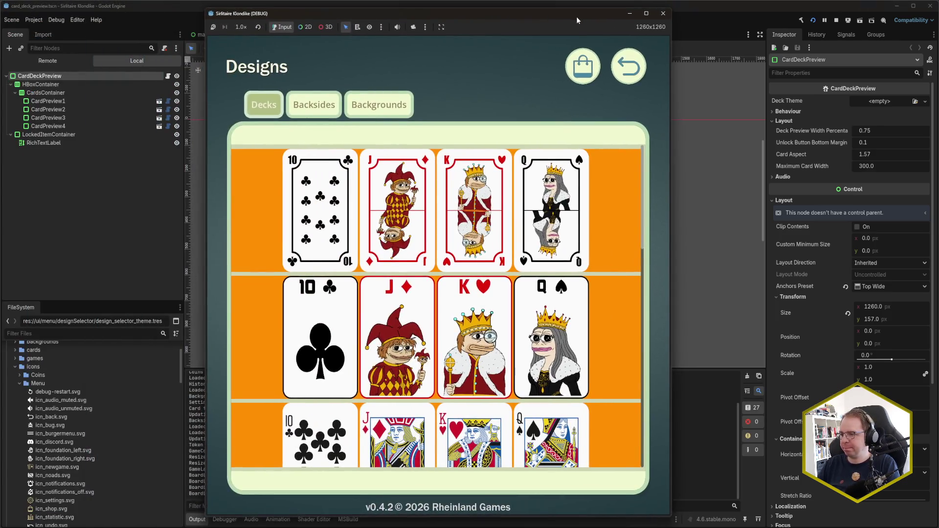
Step: Scroll the Decks list to confirm card previews replace Locked bars, then close the game
drag(576, 16, 606, 13)
scroll(297, 312, down, 10)
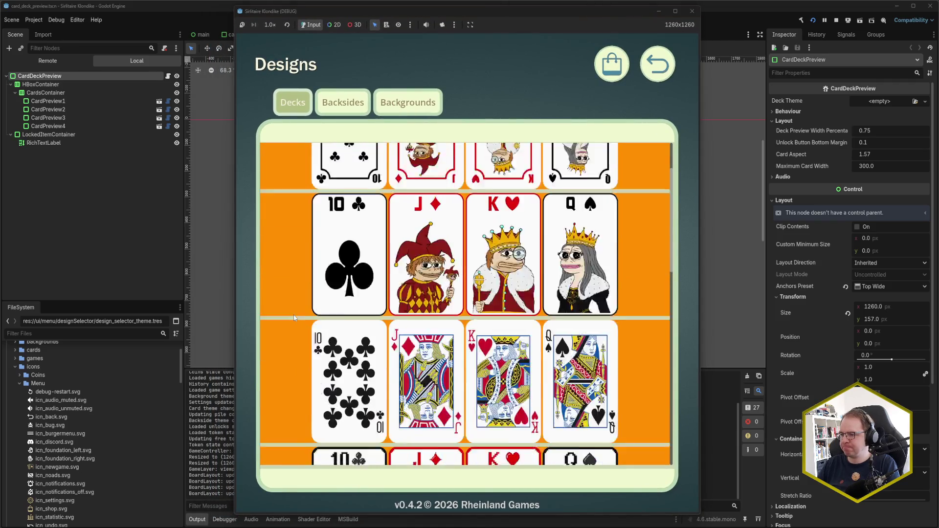
scroll(295, 316, down, 1)
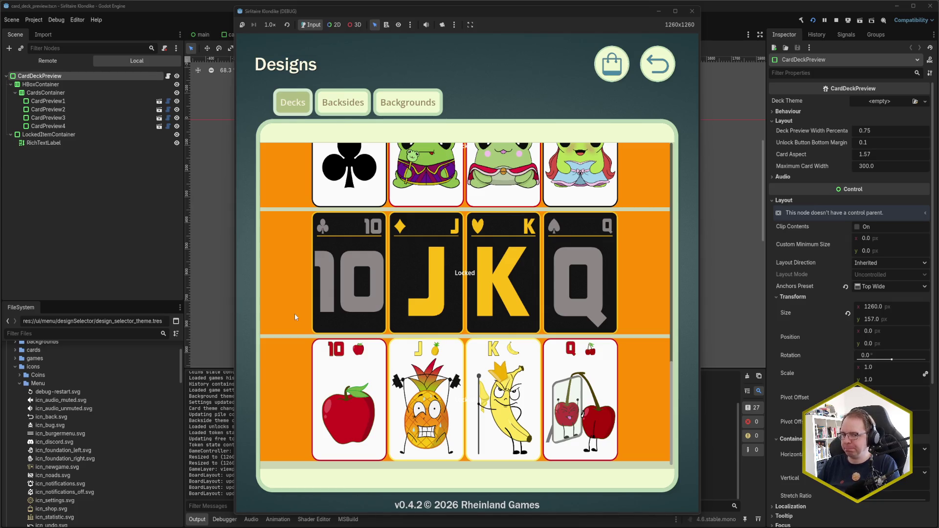
scroll(295, 316, up, 8)
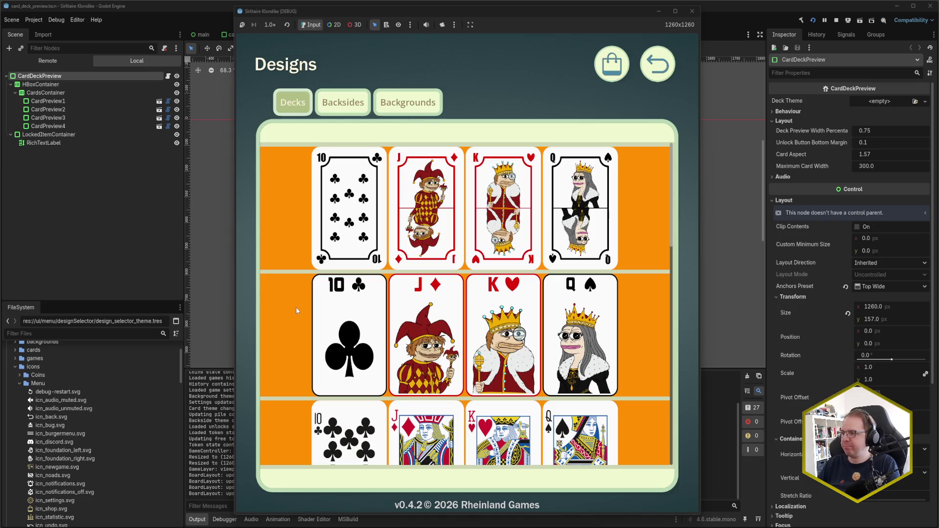
scroll(392, 238, down, 3)
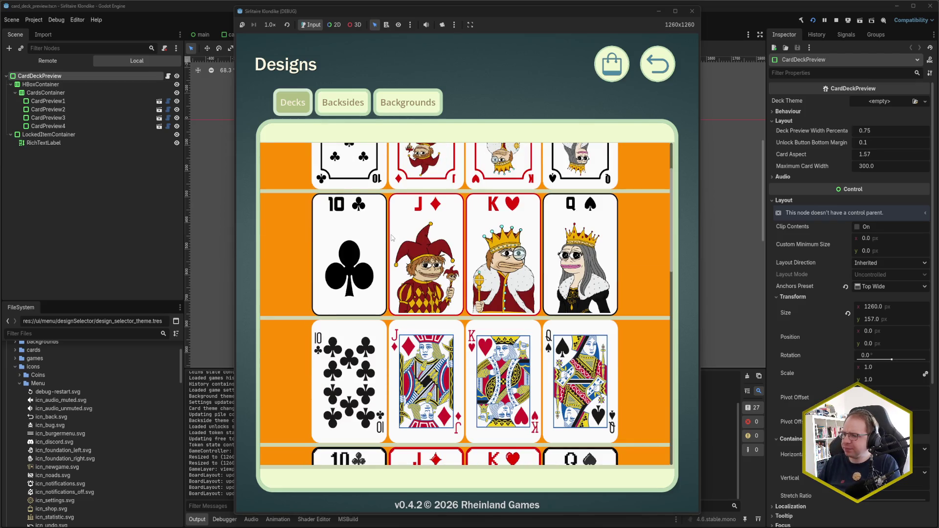
scroll(429, 258, up, 2)
click(691, 14)
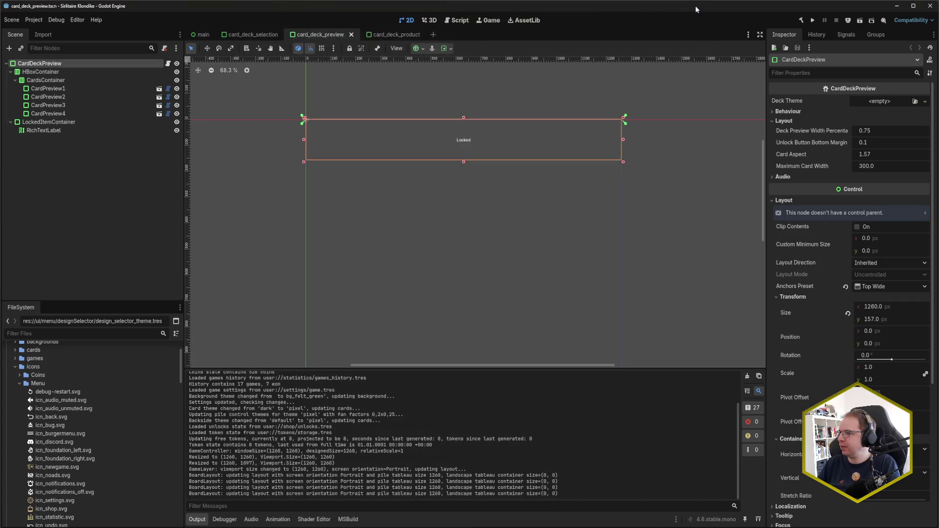
key(alt+Tab)
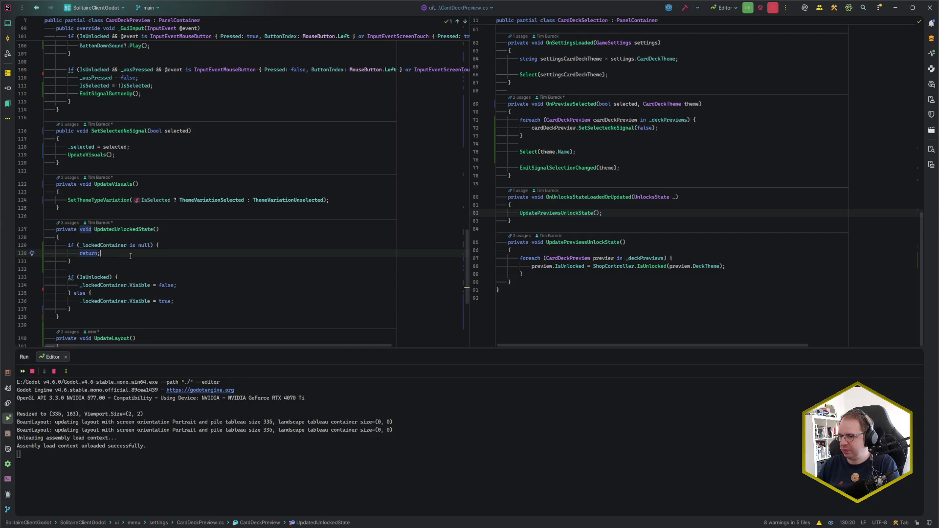
Step: Start a fresh build and run of the project from the Godot editor with F5
key(alt+Tab)
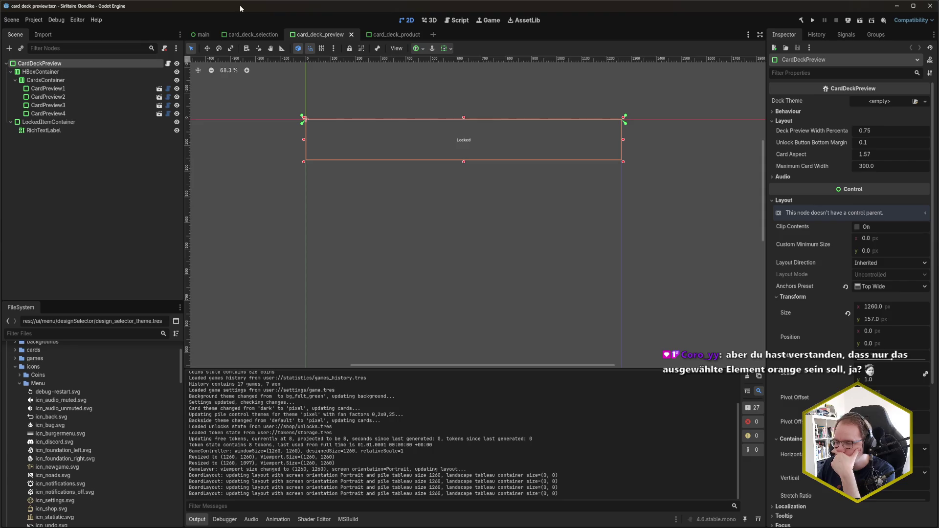
key(alt+Tab)
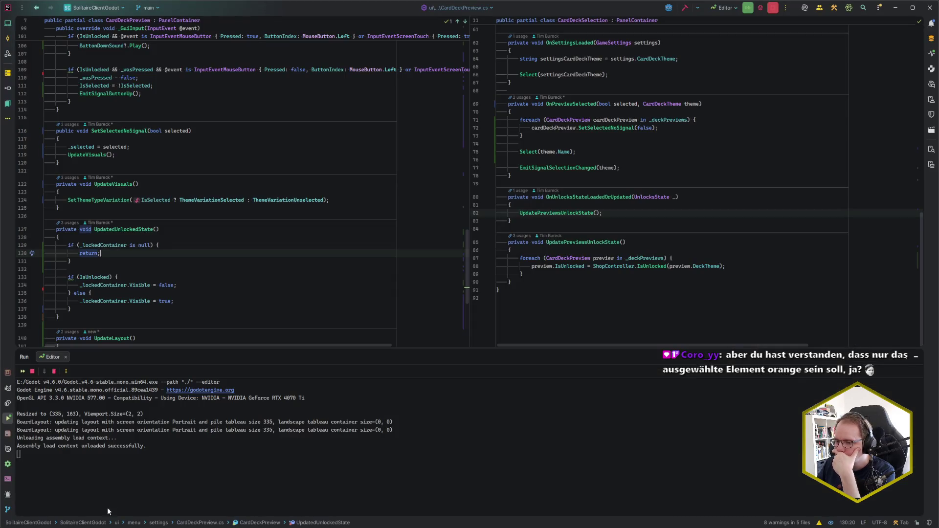
key(alt+Tab)
key(F5)
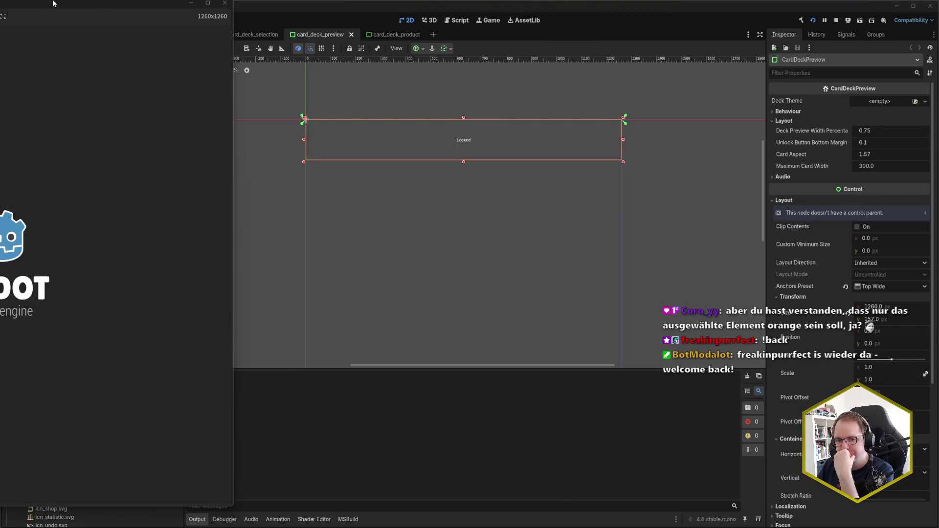
Step: Centre the game window and pick several deck variation rows to watch the orange highlight move
mouse_move(47, 3)
mouse_down()
mouse_move(231, 21)
mouse_move(490, 19)
mouse_up()
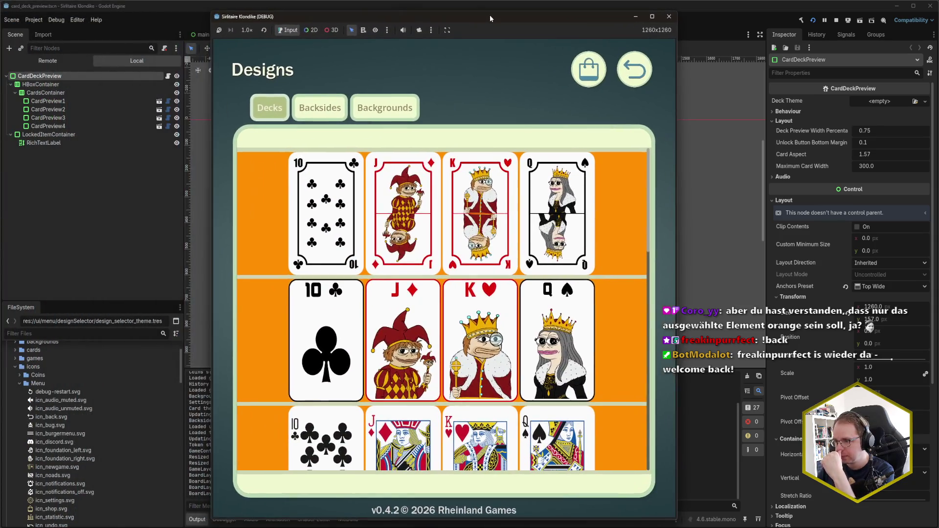
click(310, 248)
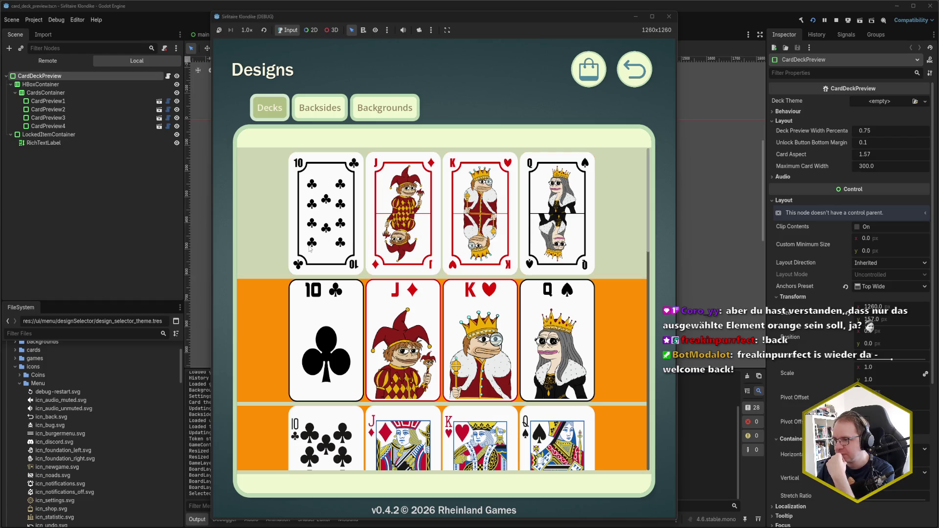
click(323, 312)
click(327, 241)
click(320, 342)
click(320, 430)
click(319, 309)
click(319, 222)
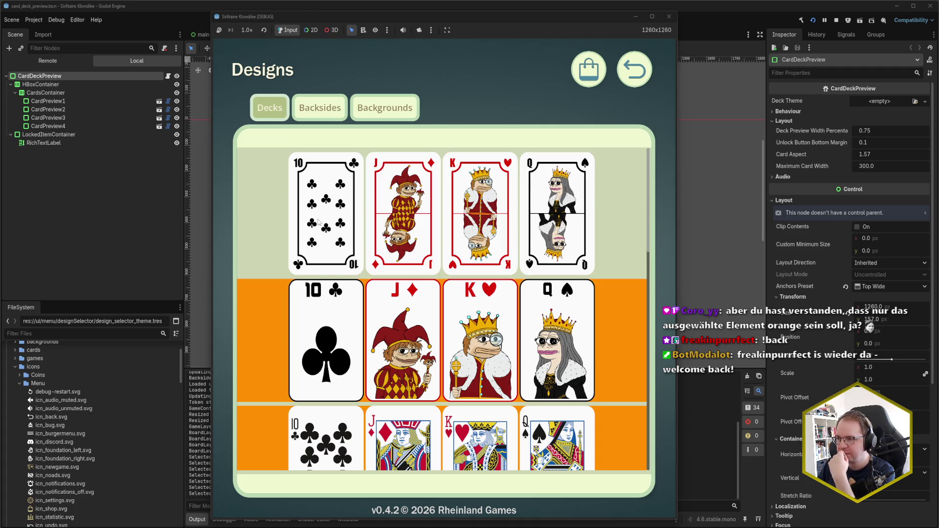
Step: Toggle between deck rows again, scroll the list, then close the game and return to Rider
click(305, 329)
click(323, 234)
click(305, 356)
scroll(333, 304, down, 3)
scroll(333, 304, down, 9)
scroll(336, 293, up, 12)
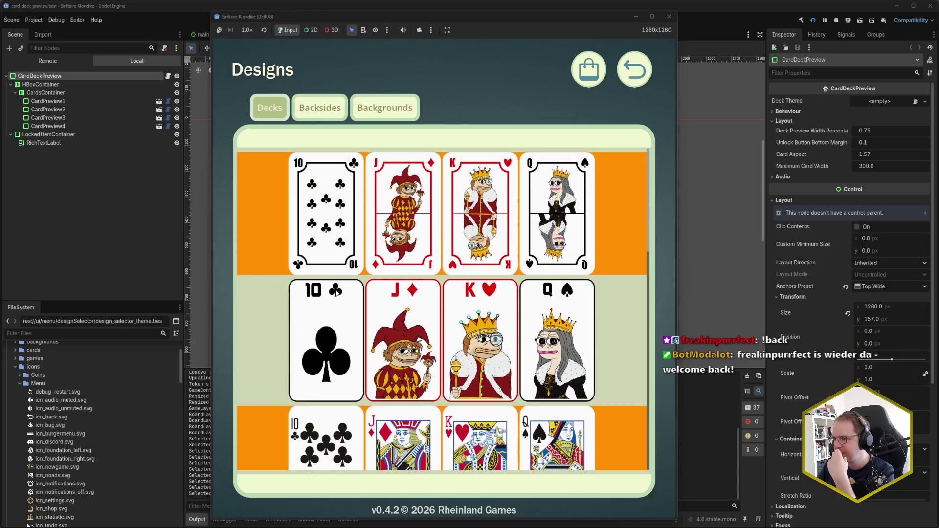
click(669, 16)
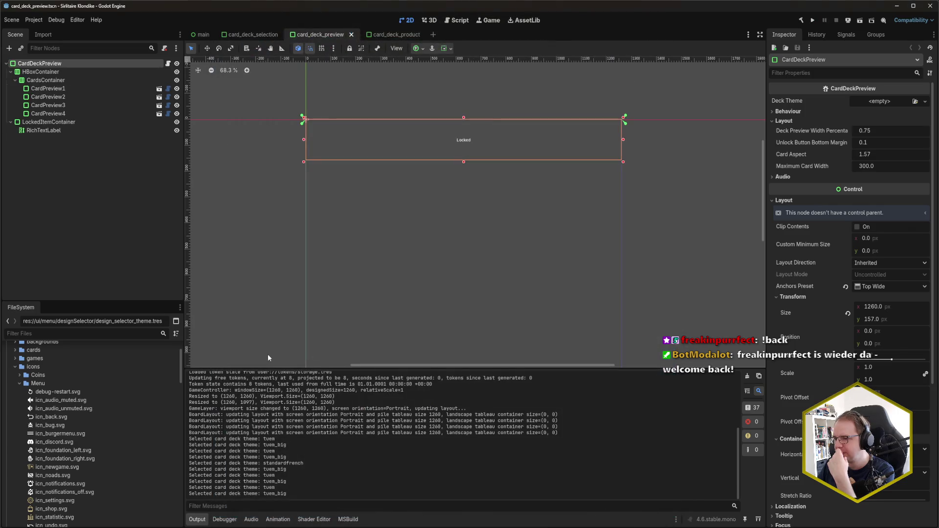
key(alt+Tab)
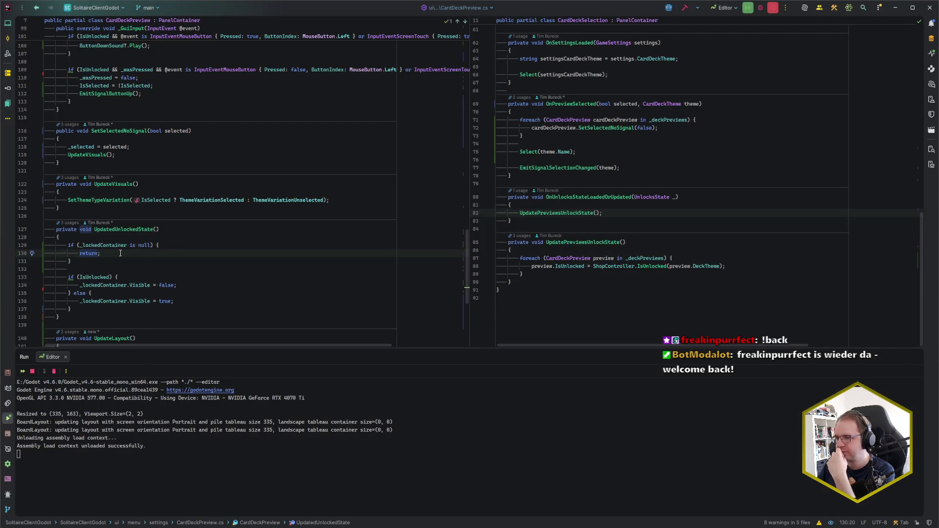
Step: Scroll through CardDeckPreview.cs around the Select(theme.Name) call
scroll(121, 252, up, 10)
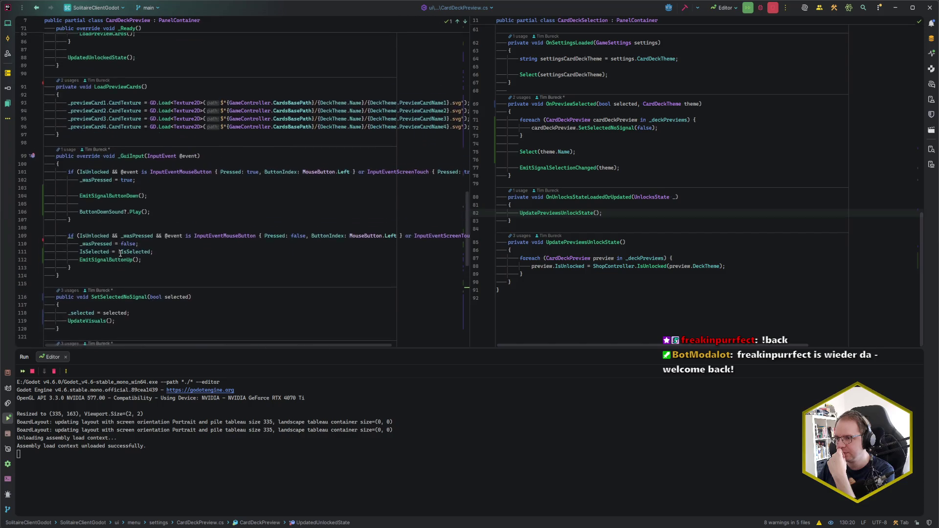
scroll(117, 254, down, 1)
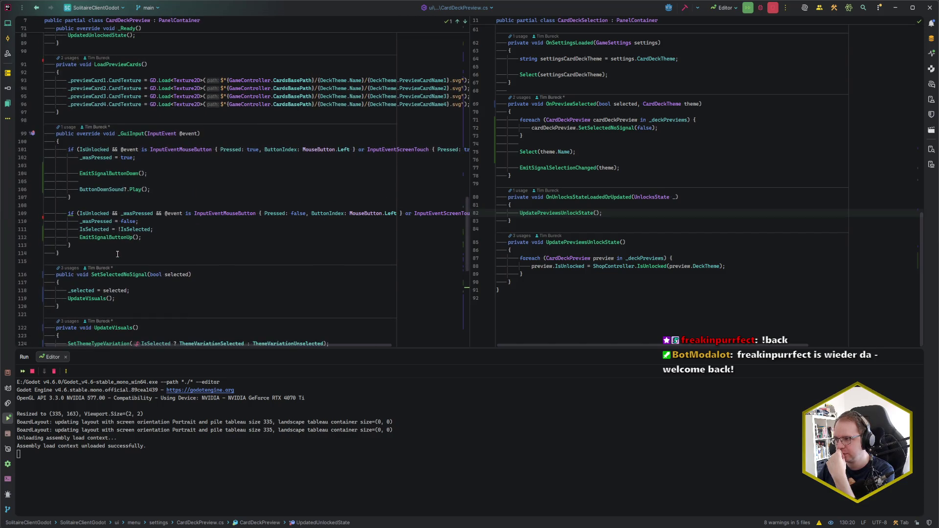
scroll(671, 247, up, 2)
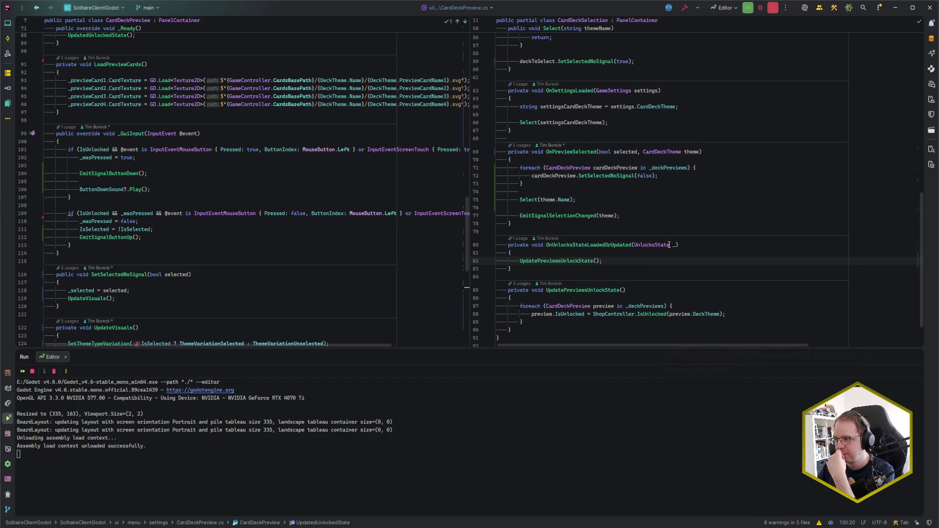
click(600, 200)
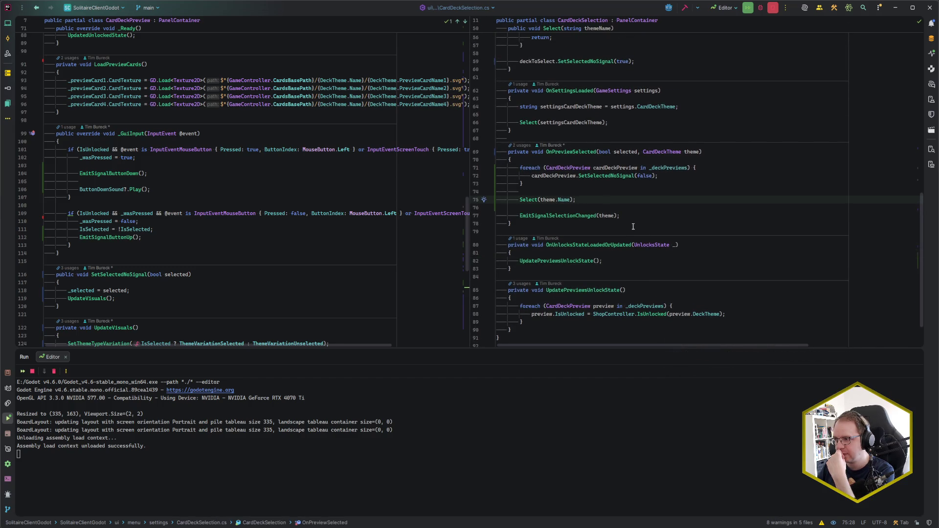
scroll(695, 251, up, 1)
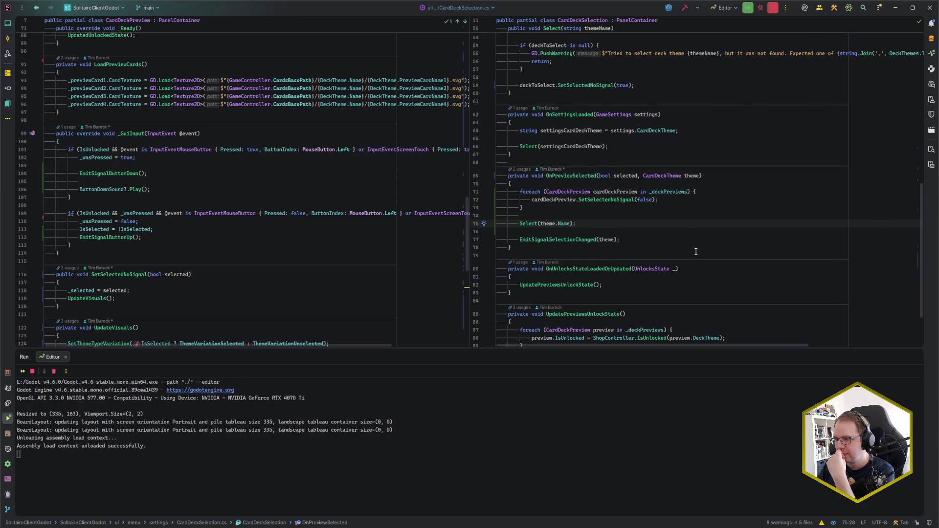
scroll(695, 251, up, 2)
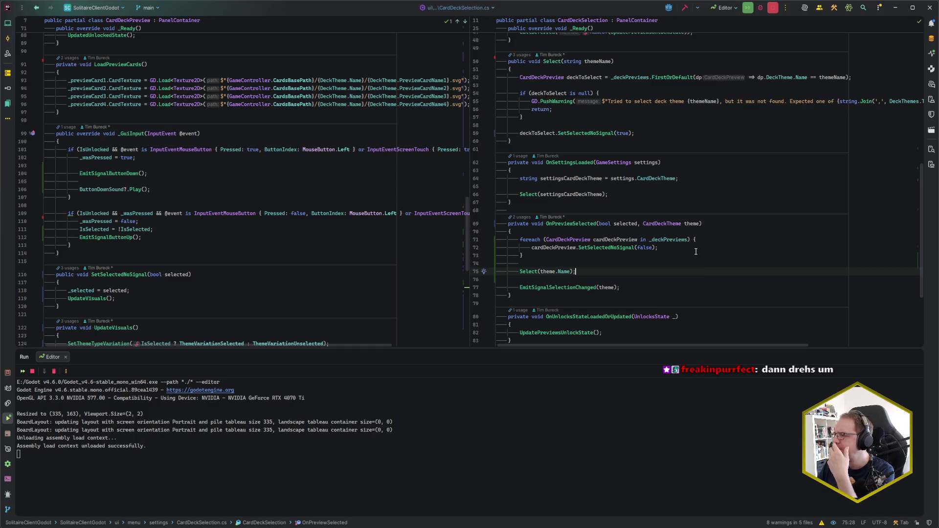
scroll(446, 260, down, 6)
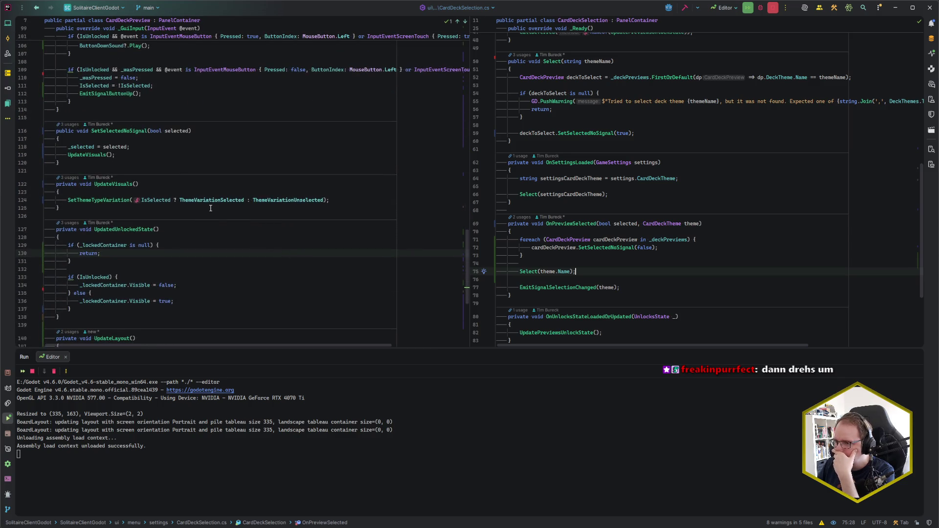
Step: Check ThemeVariationSelected's usage and place the caret inside its empty string on line 10
click(202, 202)
click(142, 201)
click(215, 200)
key(Up)
scroll(293, 217, up, 20)
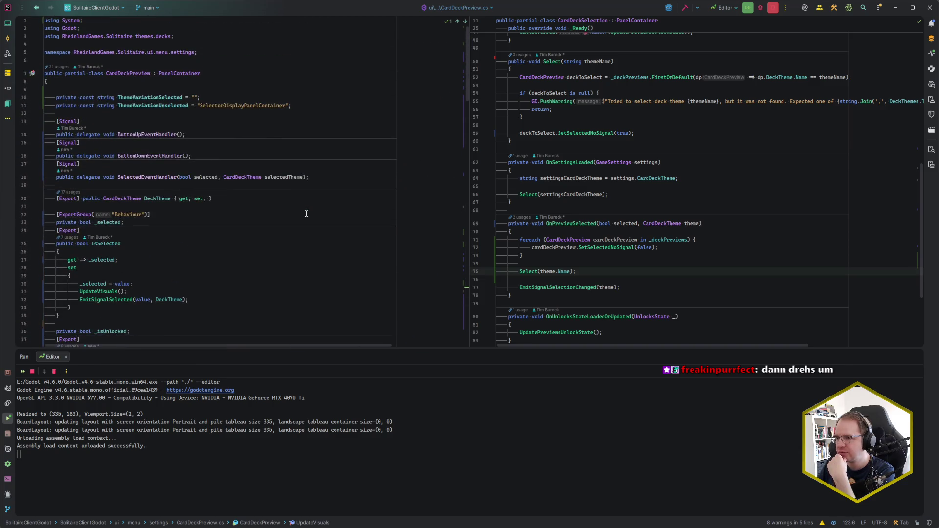
click(193, 98)
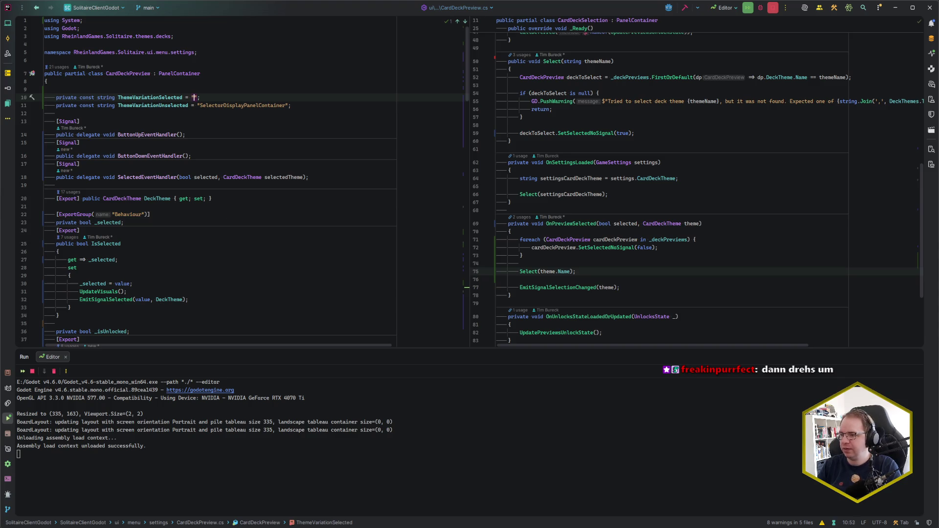
key(alt+Tab)
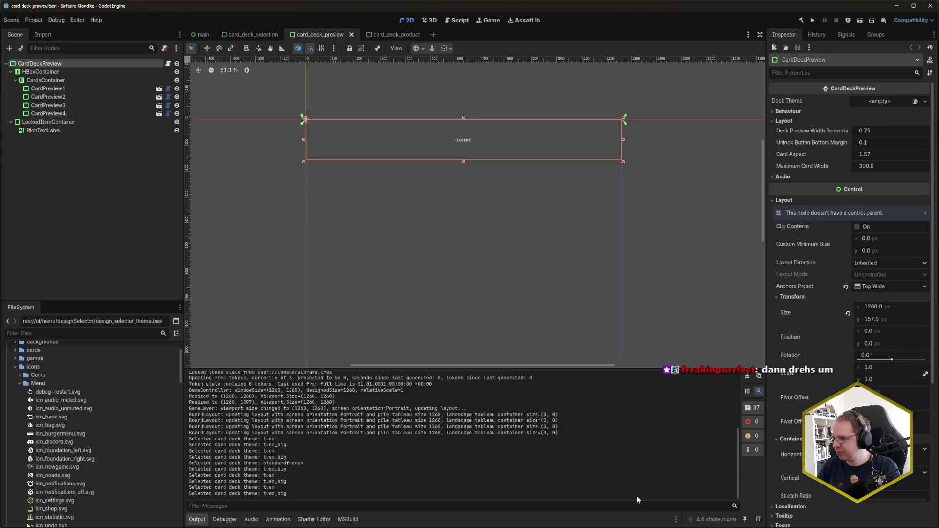
Step: Show the SelectorSelectedDisplayPanelContainer type of design_selector_theme.tres in the Theme editor
scroll(63, 440, down, 10)
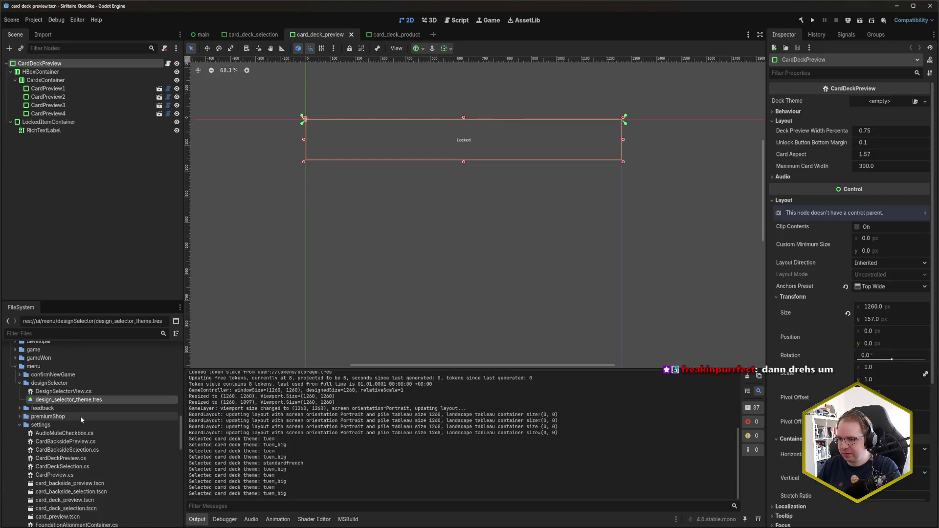
click(84, 401)
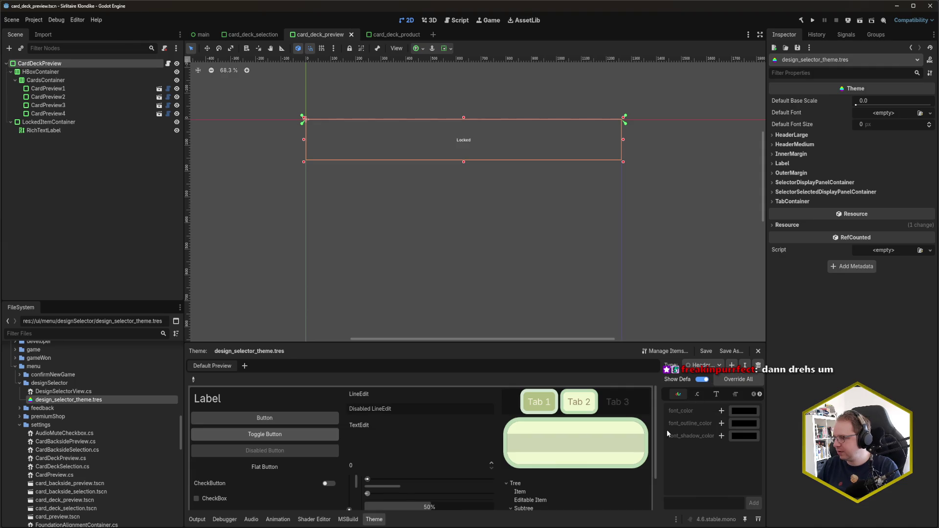
drag(661, 434, 585, 434)
click(685, 365)
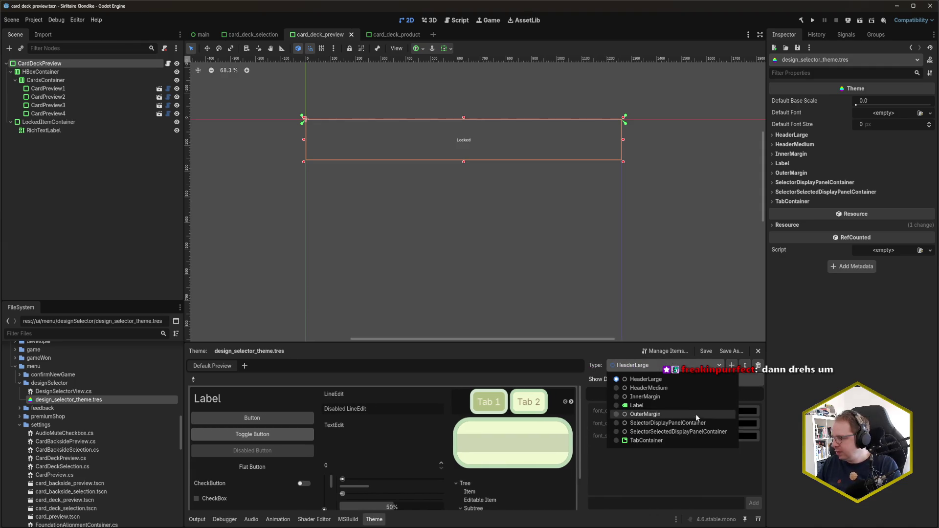
click(705, 432)
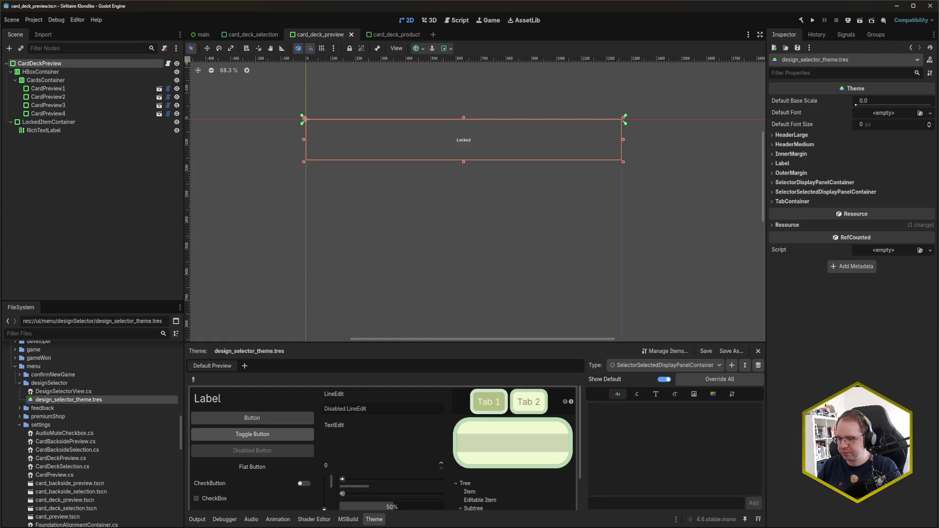
Step: Back in Rider, paste the type name into the ThemeVariationSelected string
mouse_move(37, 527)
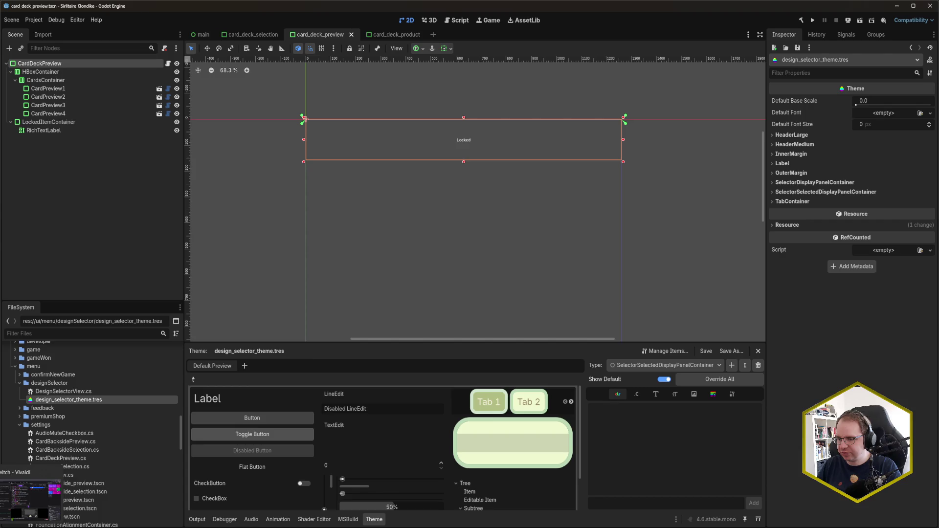
click(65, 510)
text(SelectorSelectedDisplayPanelContainer)
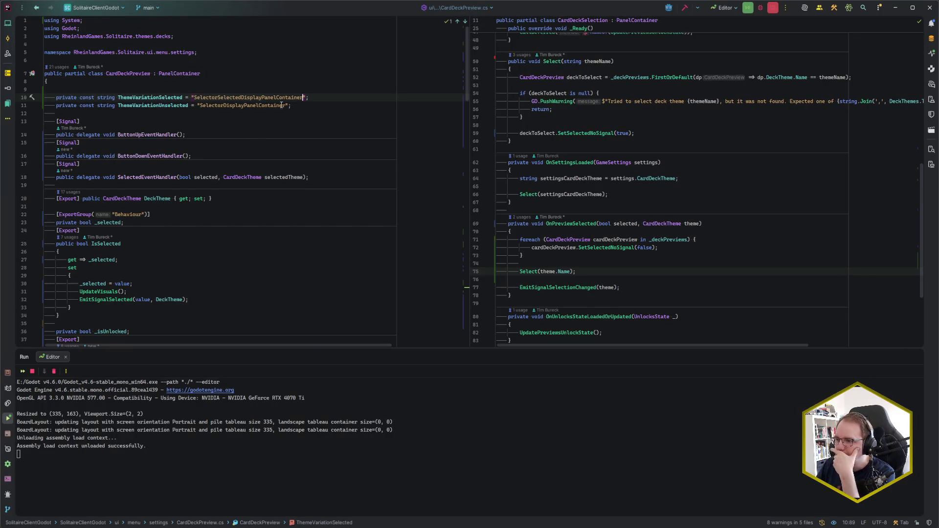
Step: Review the unselected variation line and UpdateVisuals' SetThemeTypeVariation call before testing in Godot
click(298, 103)
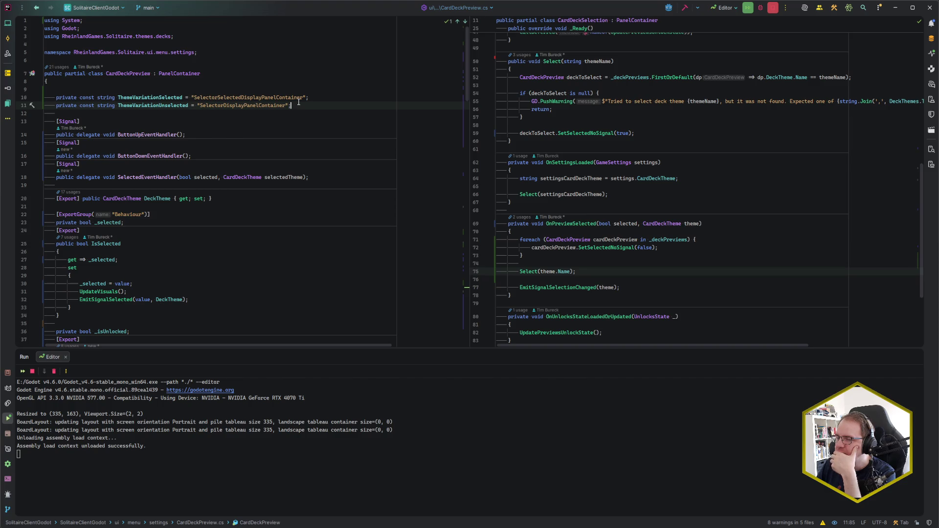
scroll(298, 102, down, 5)
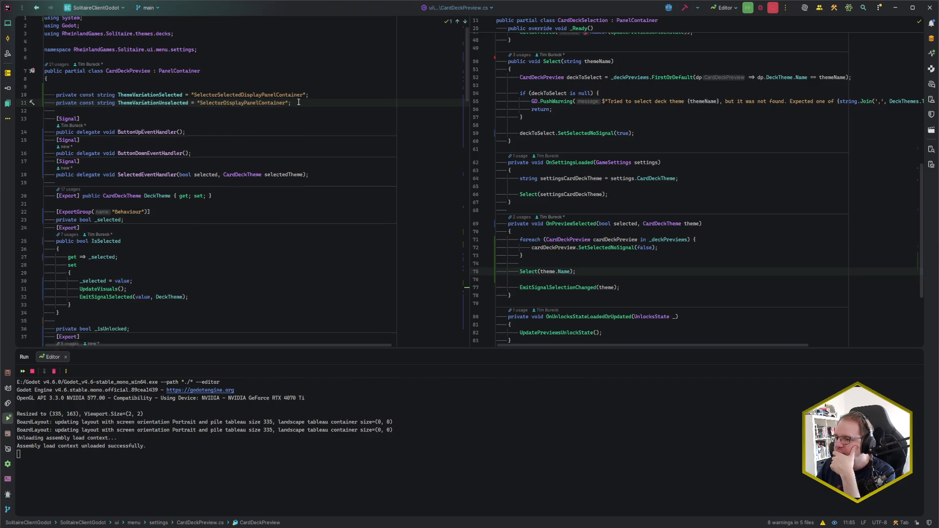
scroll(293, 113, down, 20)
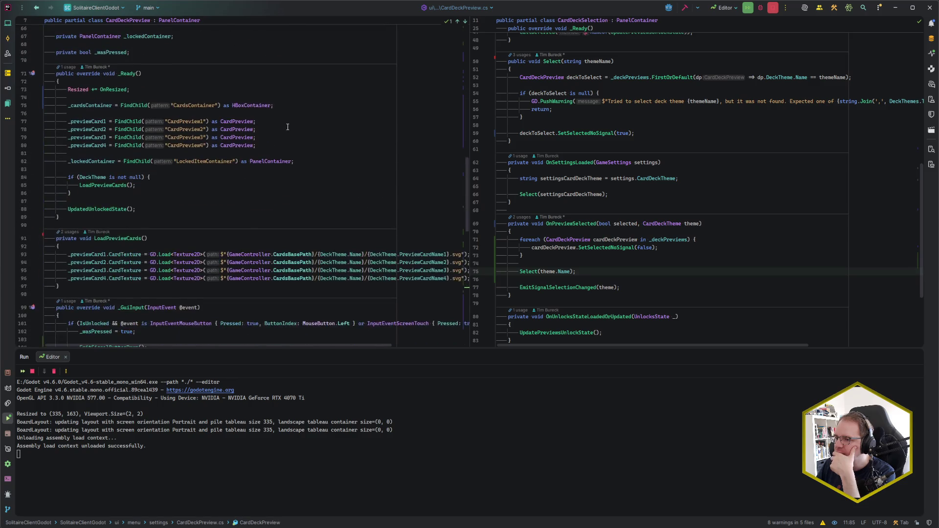
scroll(288, 126, down, 2)
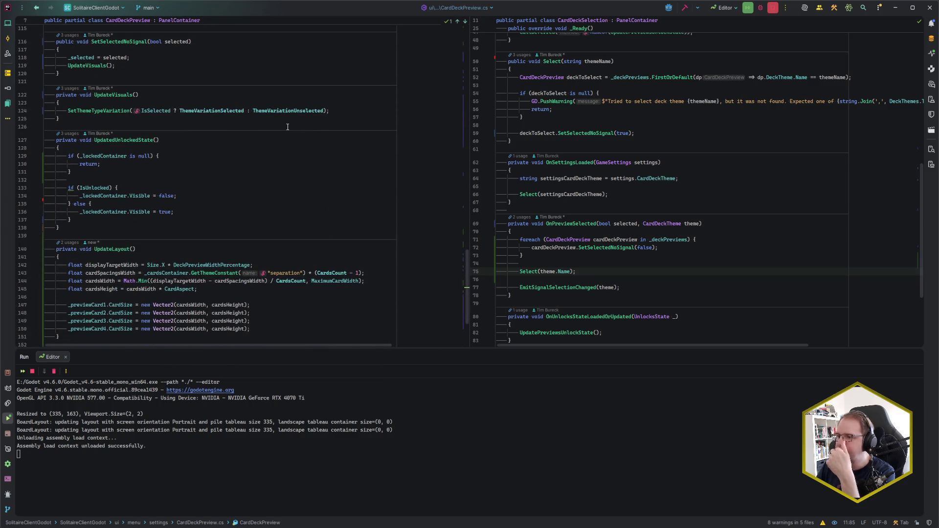
click(340, 111)
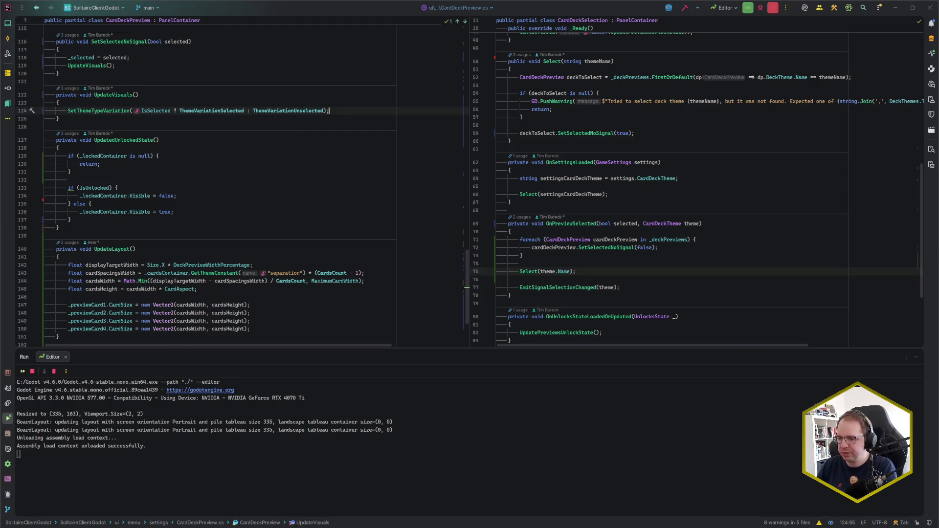
key(alt+Tab)
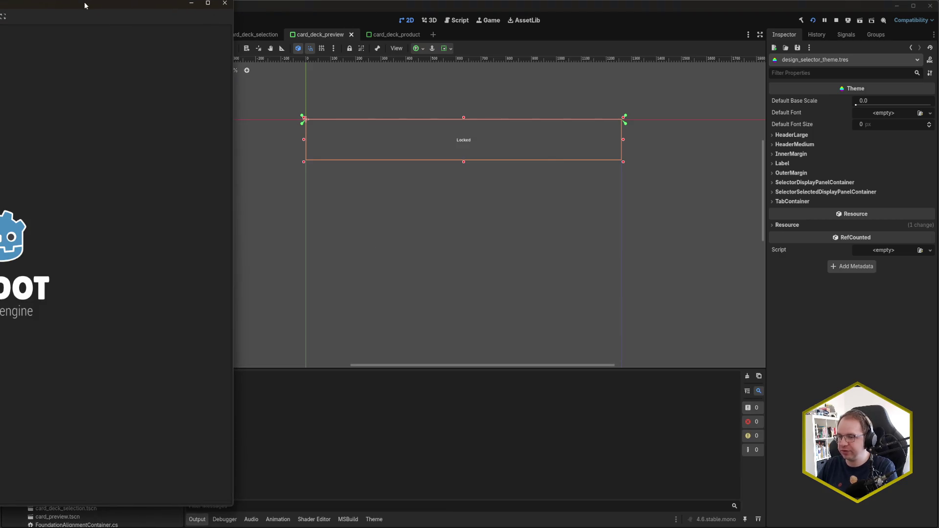
Step: Reposition the running game, scroll its Decks list, and close it
drag(84, 1, 421, 16)
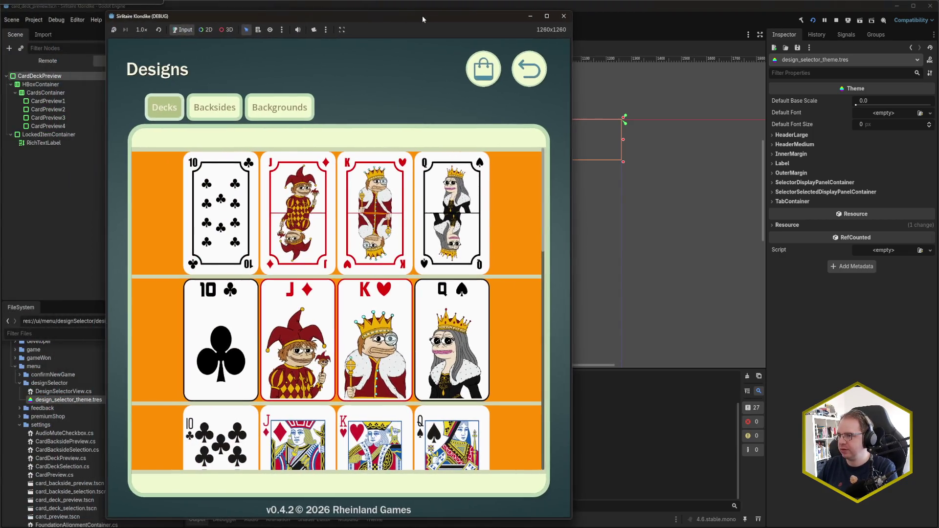
scroll(337, 308, down, 10)
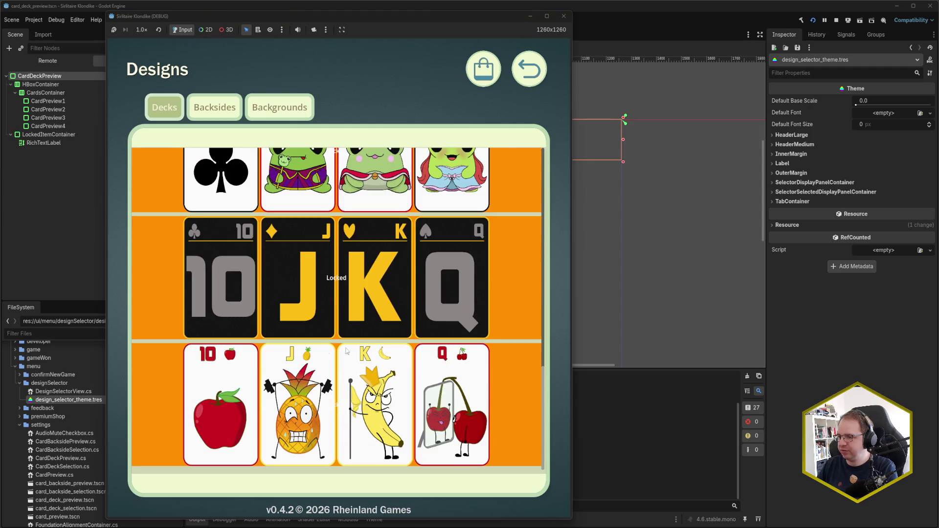
scroll(161, 224, up, 5)
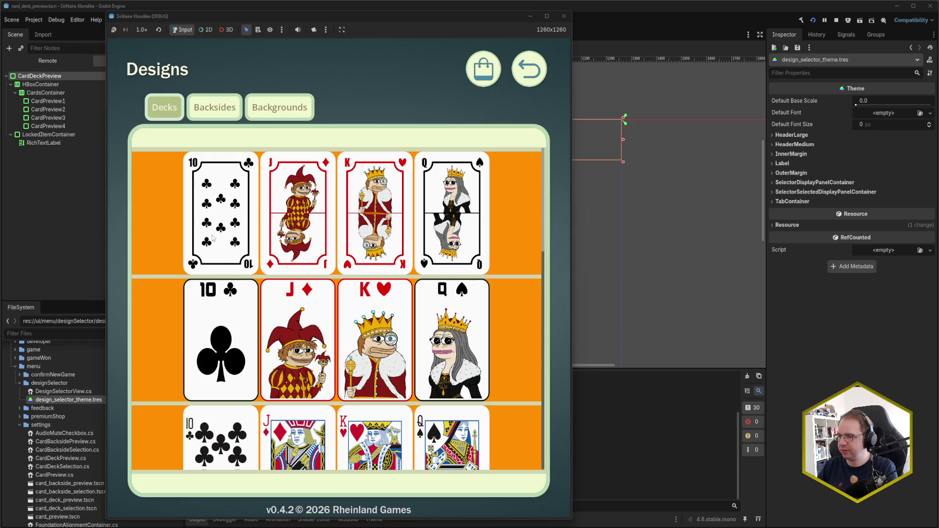
drag(327, 16, 492, 14)
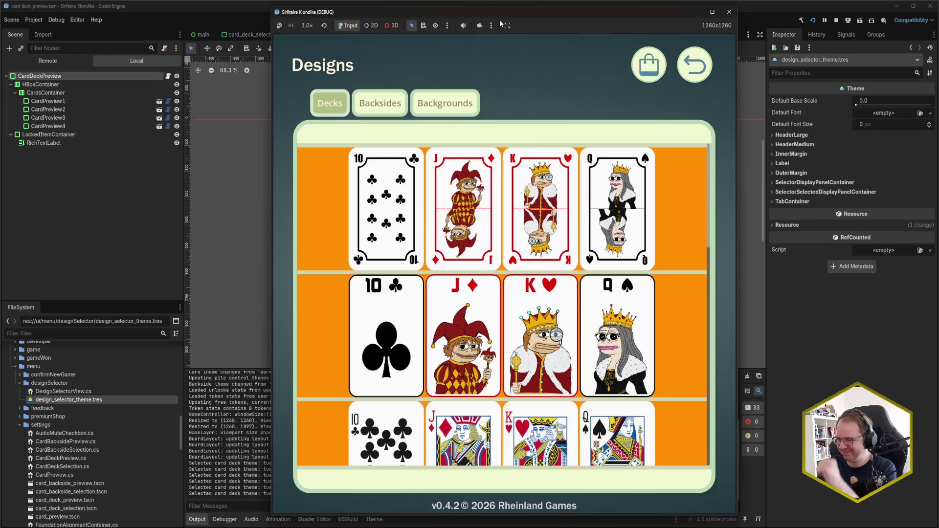
click(727, 11)
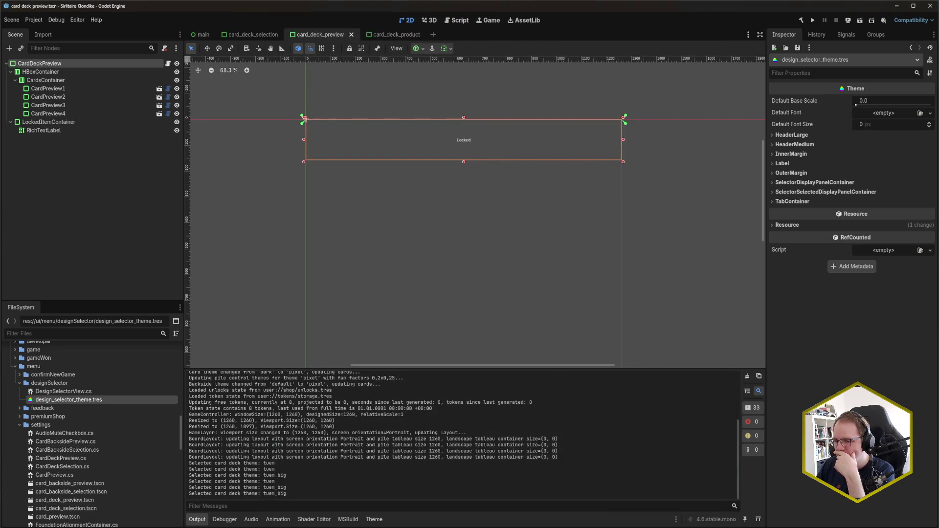
Step: Glance at Rider, then rebuild and relaunch the game with F5
mouse_move(2, 526)
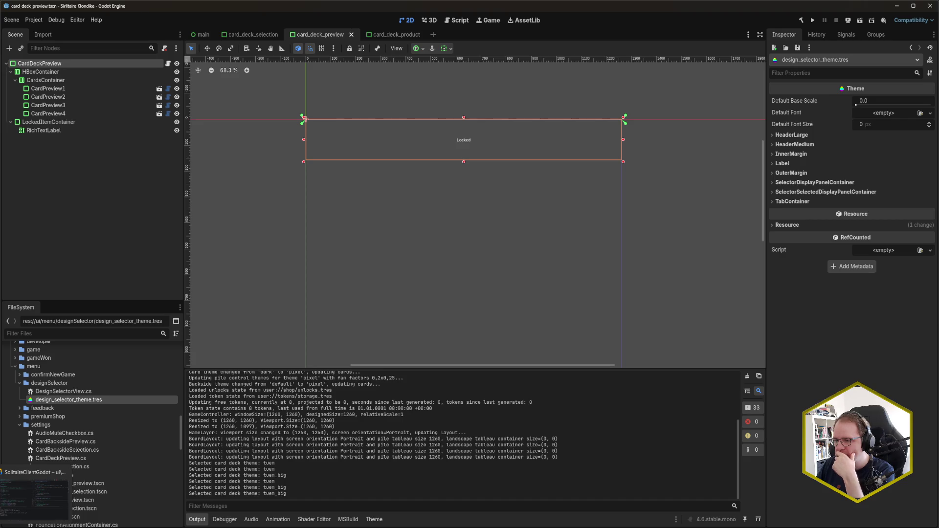
click(34, 494)
key(alt+Tab)
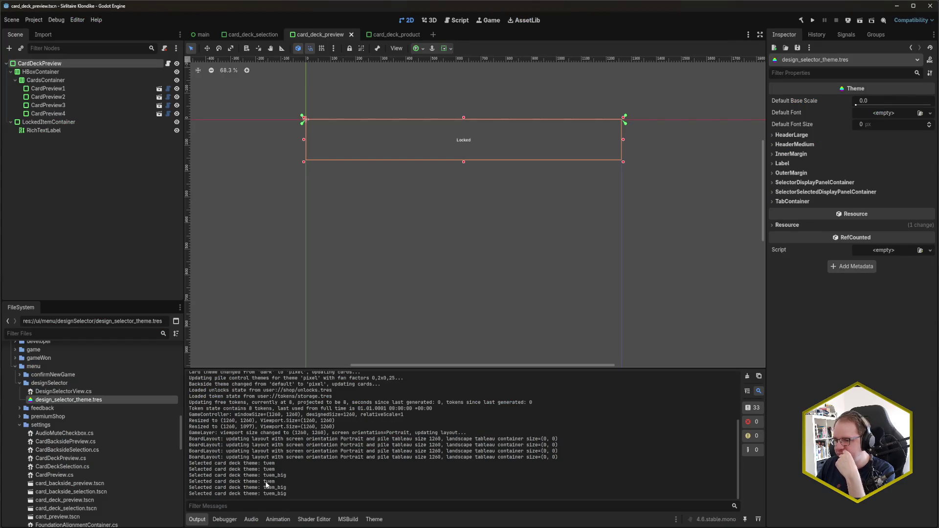
mouse_move(34, 525)
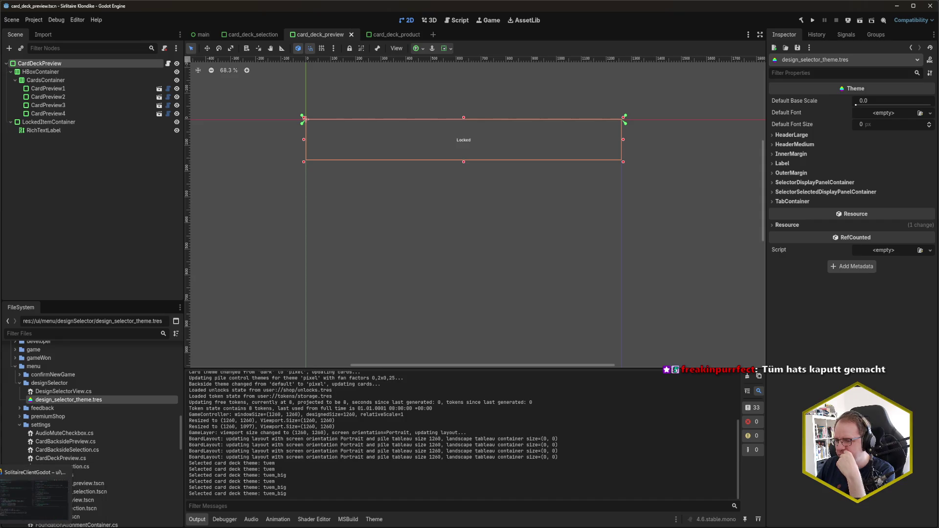
key(F5)
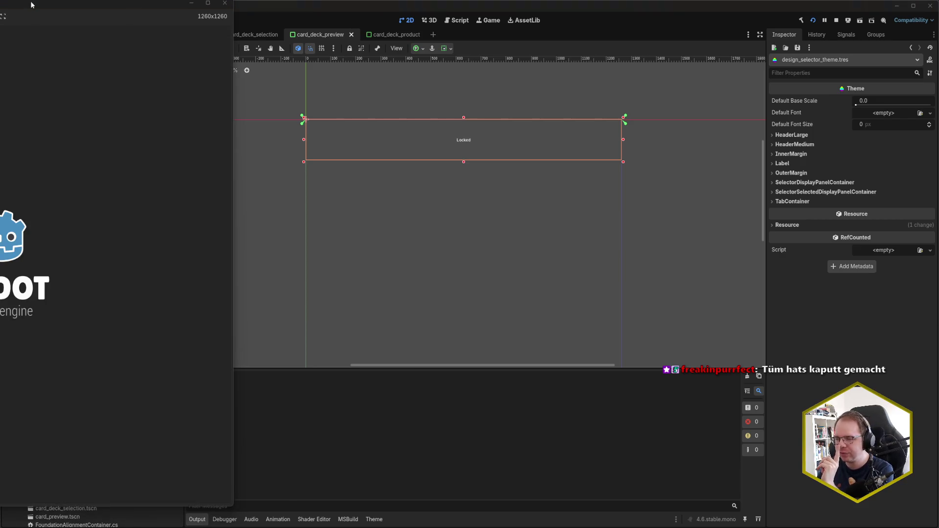
Step: Enlarge the game window, pick the standardFrench deck, and start a new game
mouse_move(30, 5)
mouse_down()
mouse_move(611, 1)
mouse_move(113, 11)
mouse_move(796, 11)
mouse_up()
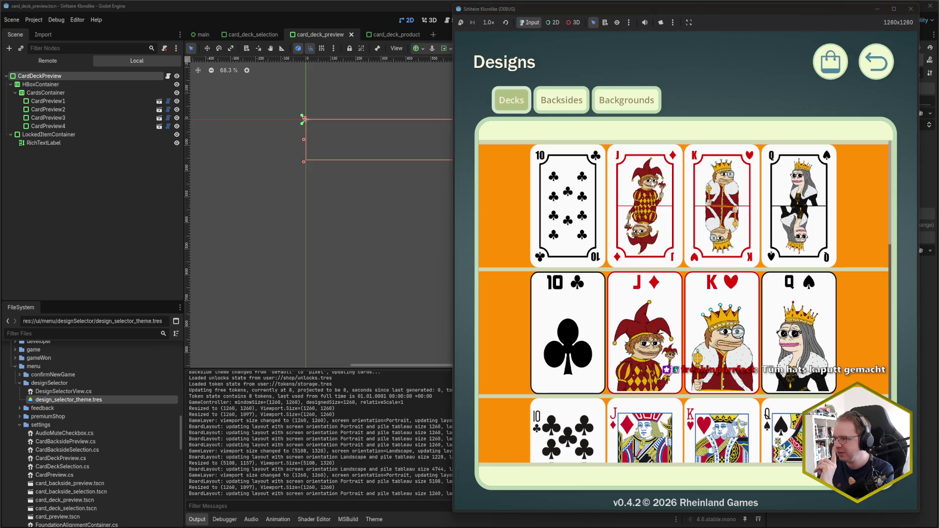
scroll(671, 280, down, 2)
click(644, 373)
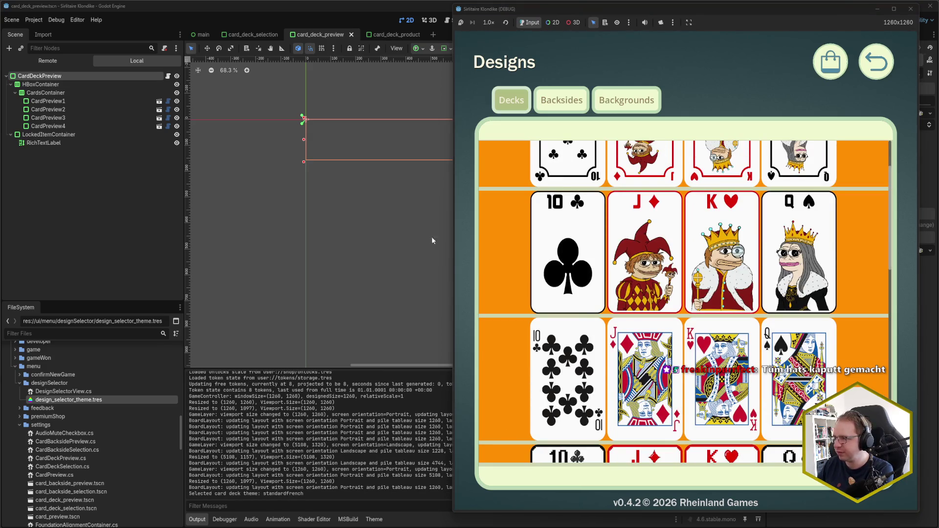
click(887, 73)
click(686, 191)
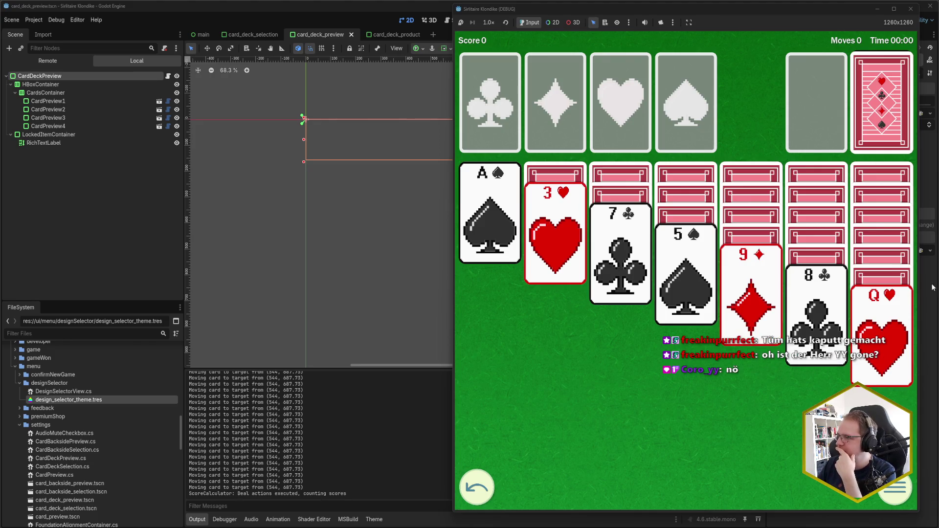
Step: Pause the game, review the Designs deck list, and resume play
key(Escape)
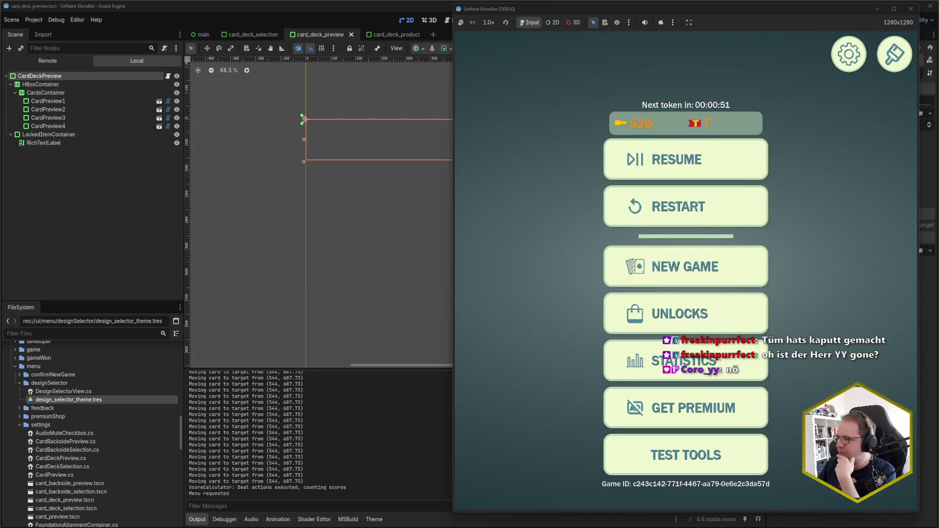
click(894, 54)
scroll(745, 305, down, 5)
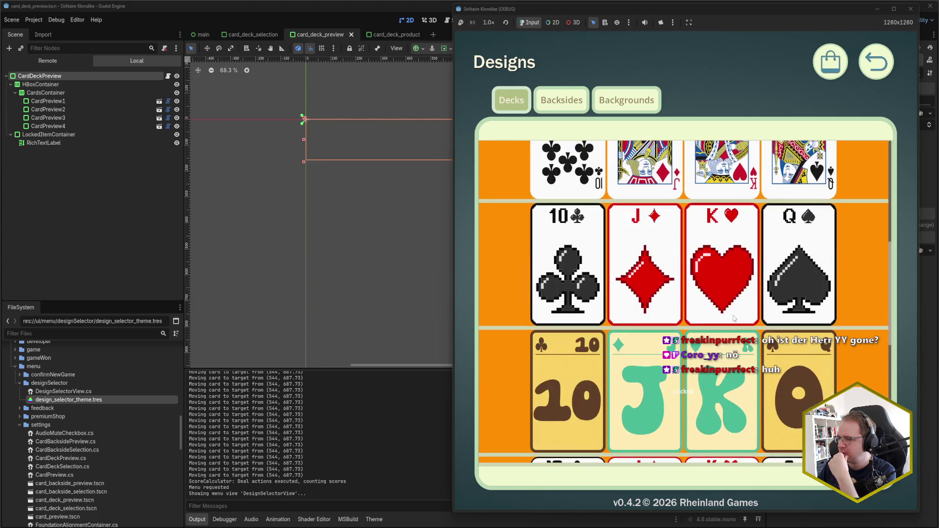
scroll(681, 323, up, 5)
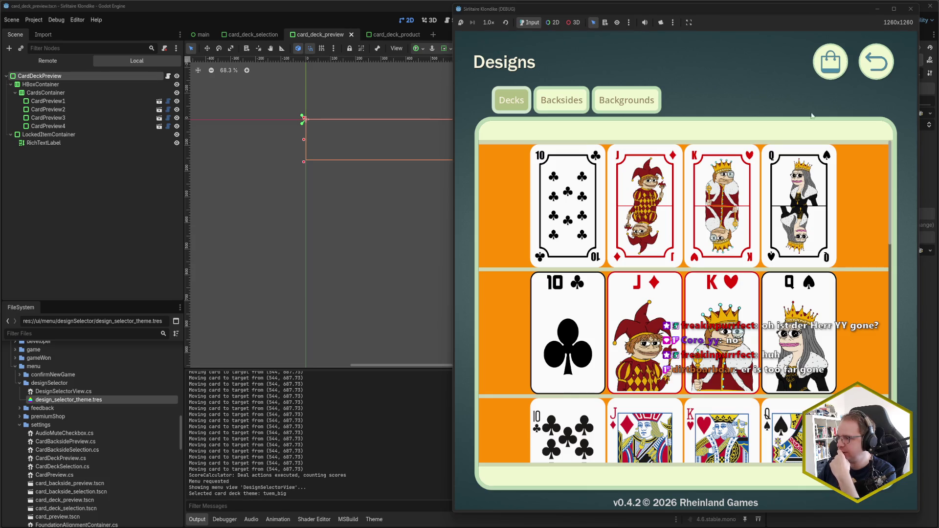
click(864, 67)
click(721, 164)
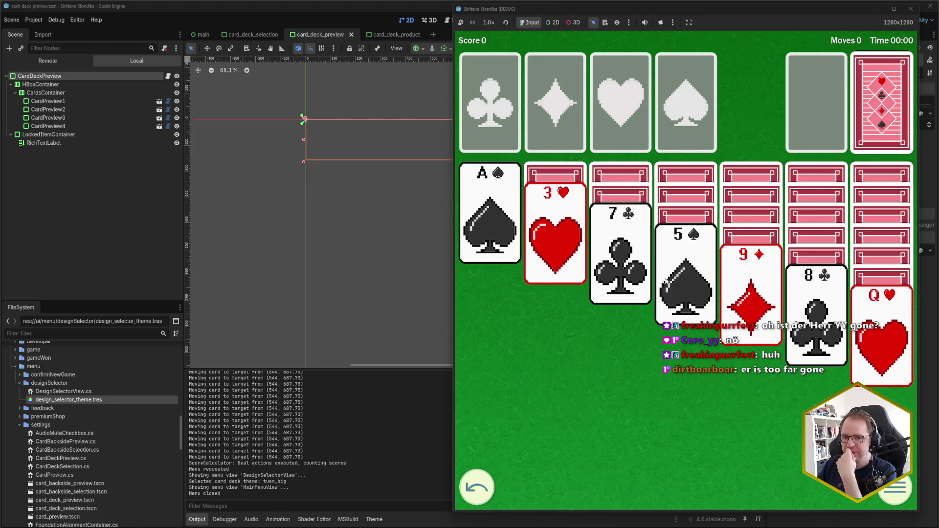
Step: Close the debug game and focus the CardDeckSelection code in Rider
click(910, 9)
key(alt+Tab)
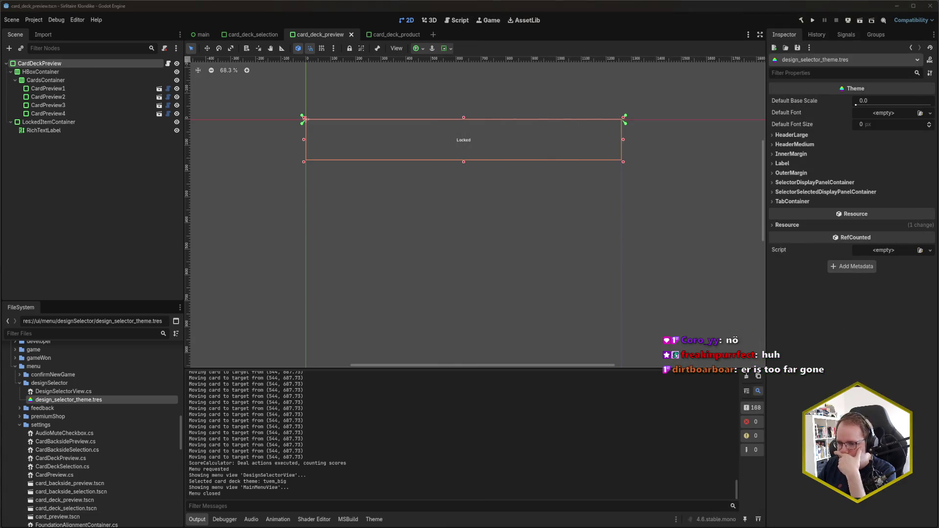
click(583, 270)
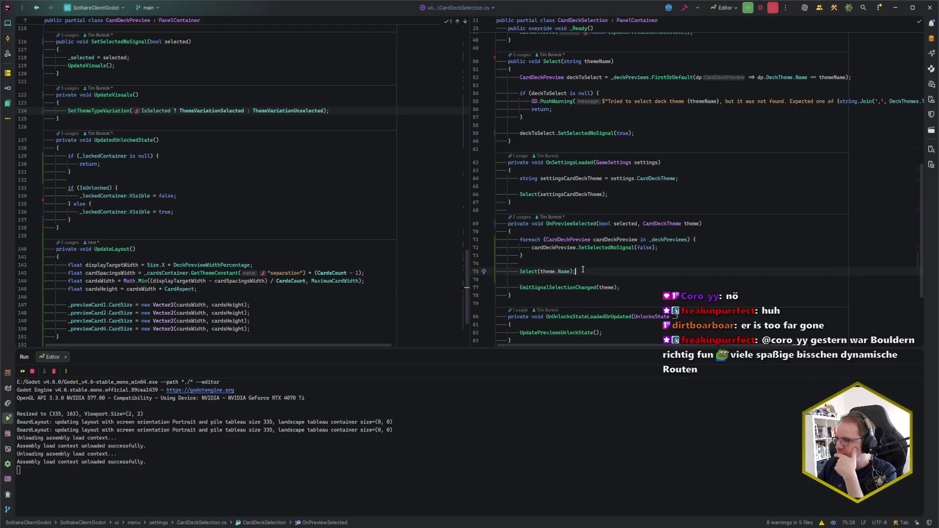
Step: Look over the UpdateLayout method in CardDeckPreview, briefly checking Godot
scroll(583, 270, down, 2)
click(170, 250)
scroll(170, 256, down, 1)
key(alt+Tab)
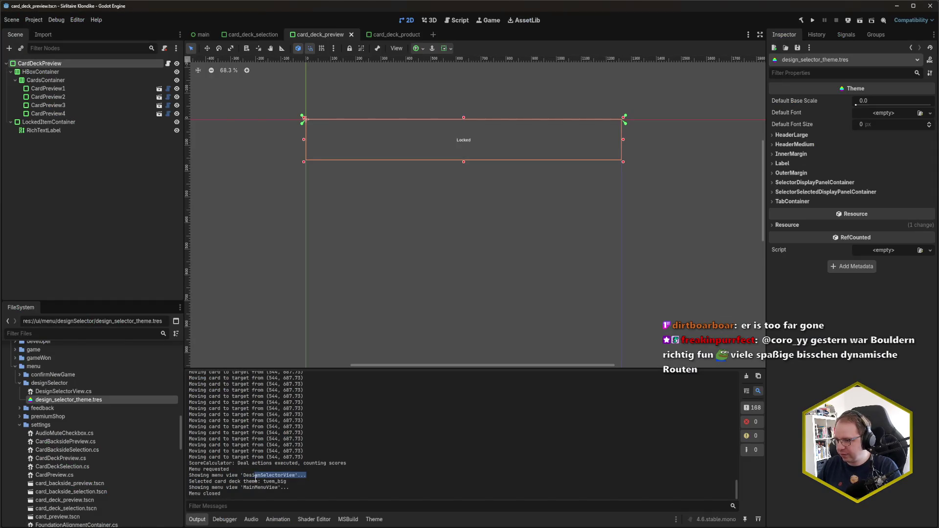
key(alt+Tab)
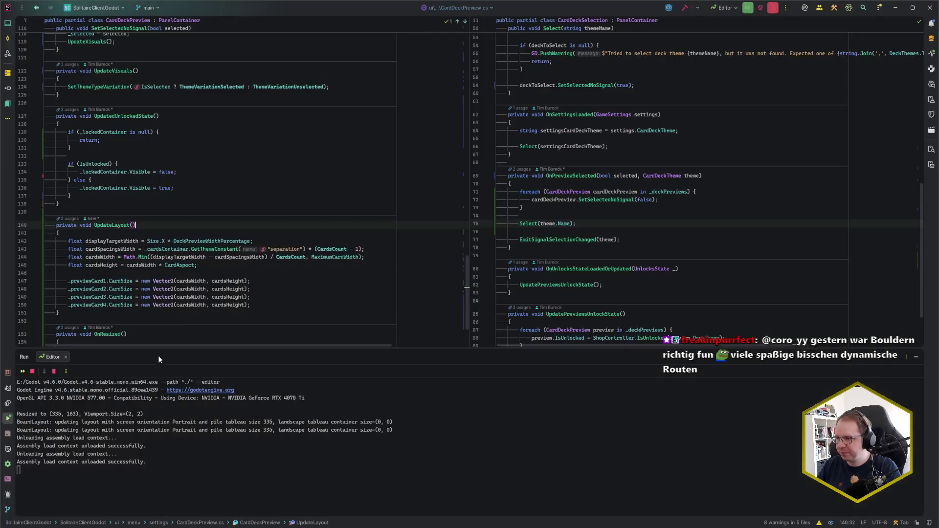
Step: Search files for 'Selected card deck theme' and inspect DesignSelectorView's theme saving and SettingsUpdated emit
key(ctrl+shift+f)
text(Selected card deck theme)
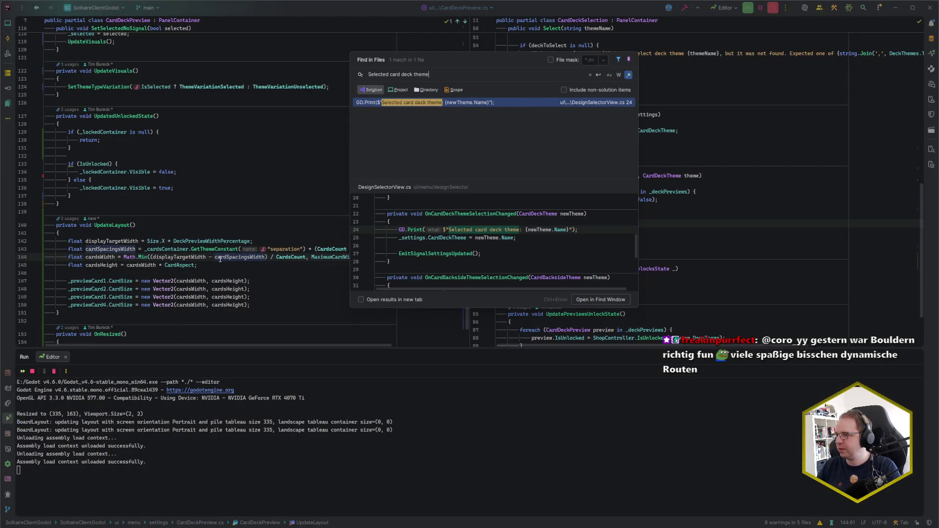
key(Return)
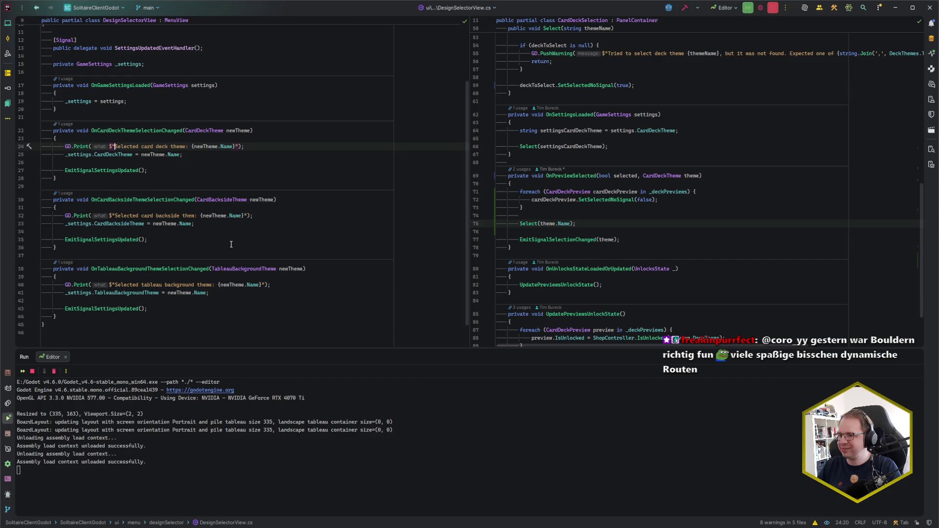
click(208, 161)
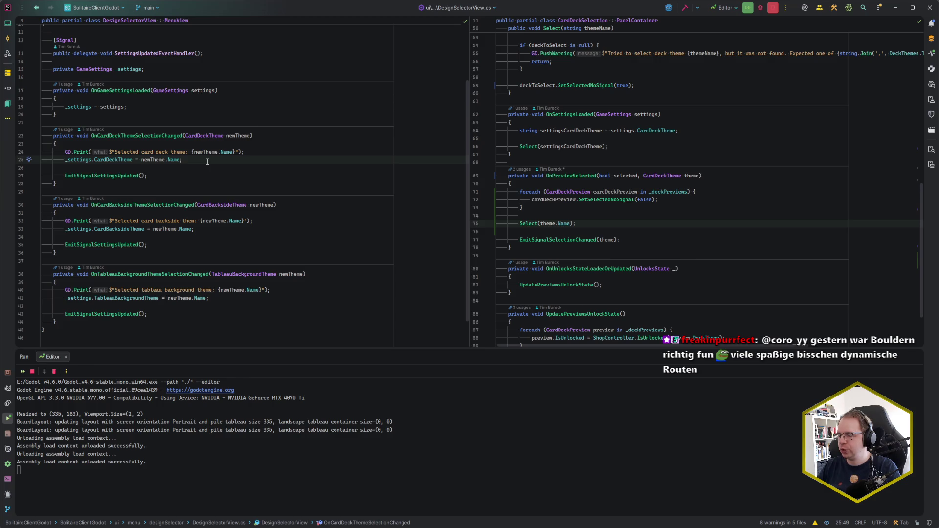
scroll(218, 253, up, 3)
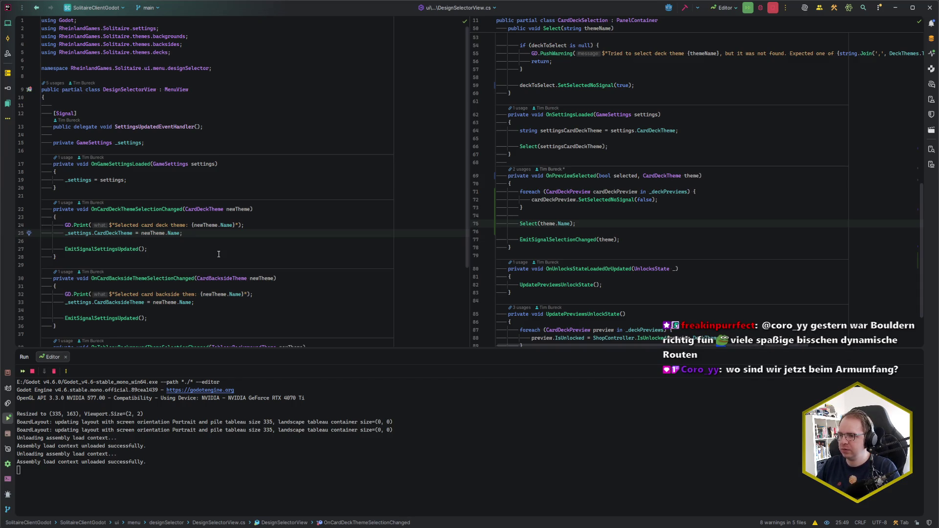
click(172, 246)
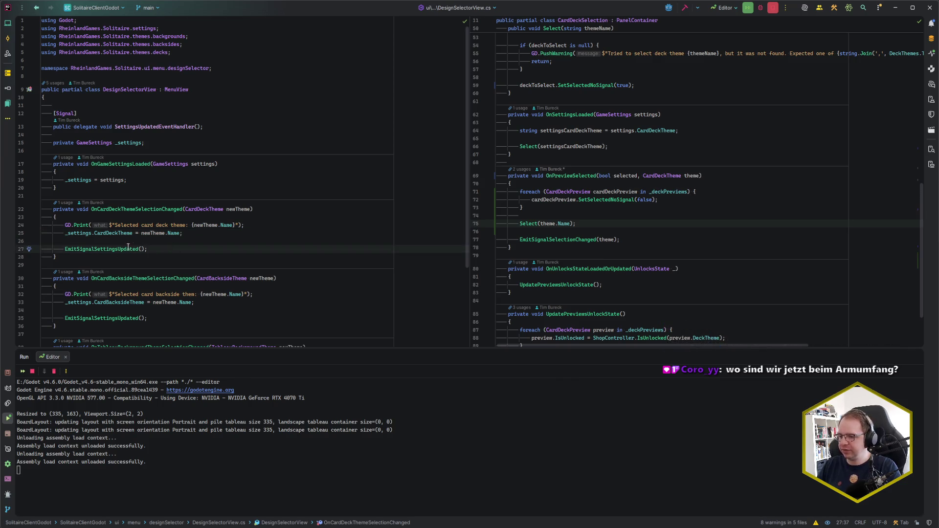
key(alt+Tab)
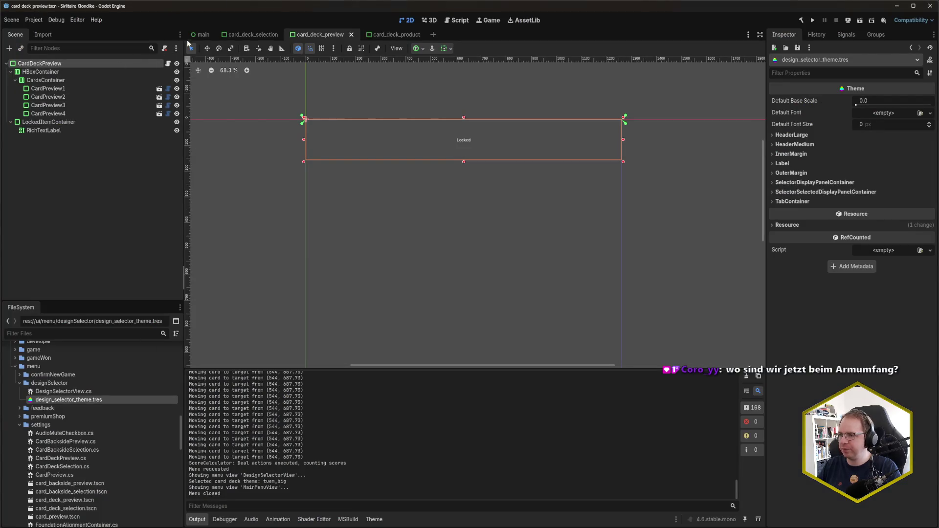
Step: Open the main scene and select the DesignSelectorView node
click(199, 37)
scroll(74, 237, down, 5)
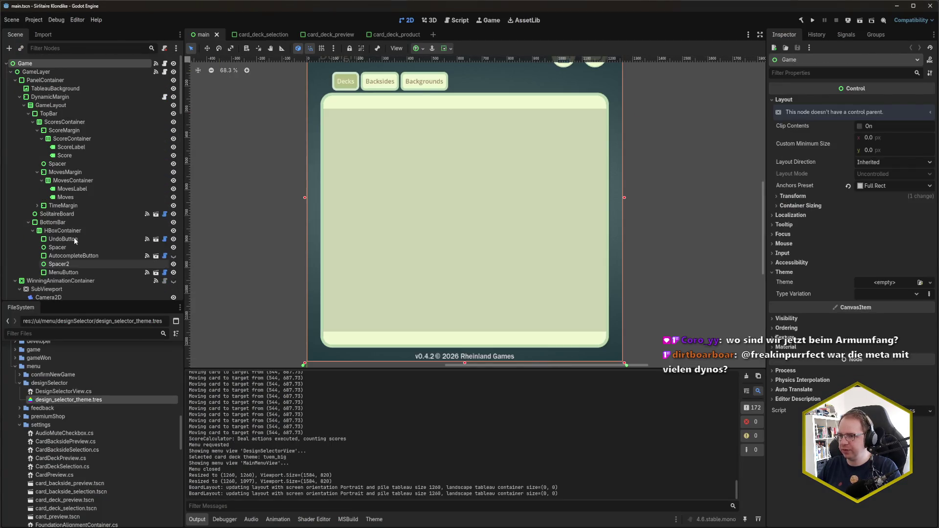
scroll(78, 168, down, 5)
click(77, 189)
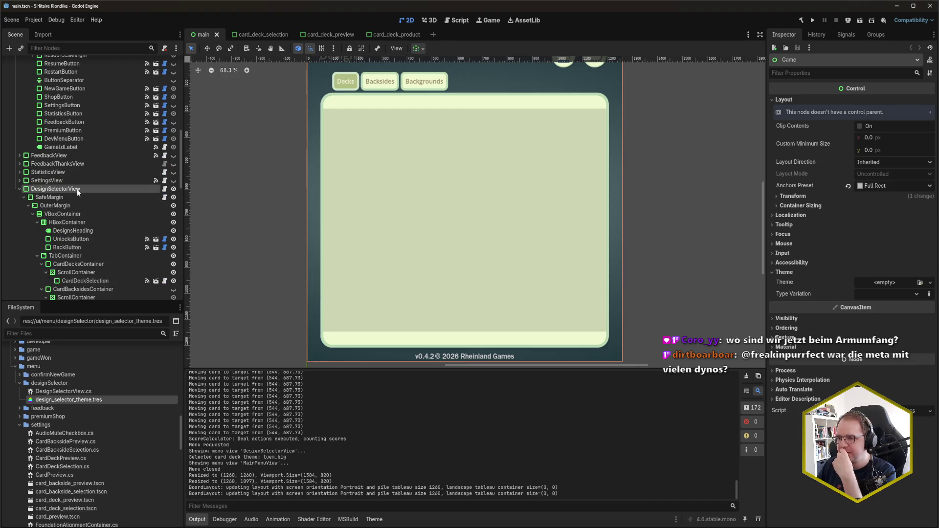
Step: Connect SettingsUpdated to SettingsController's OnSettingsChanged, save the scene, and run the game
click(845, 35)
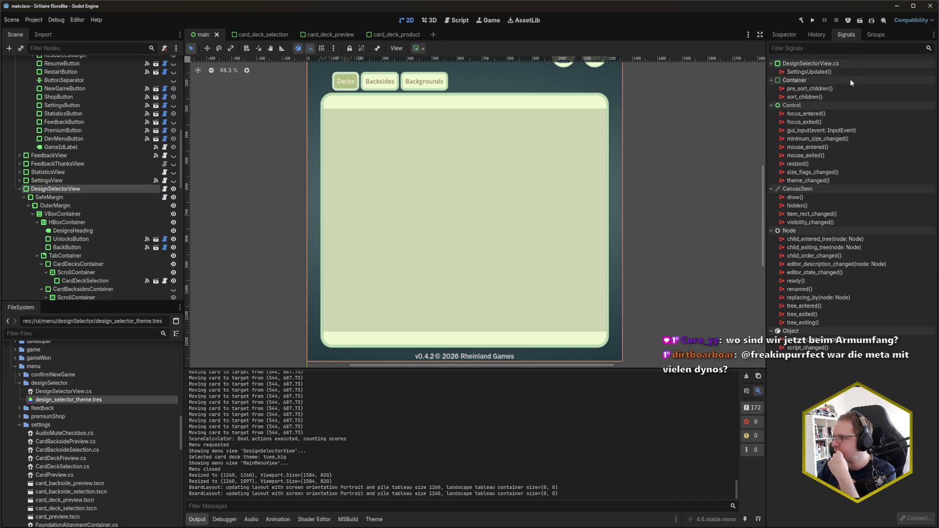
double_click(839, 75)
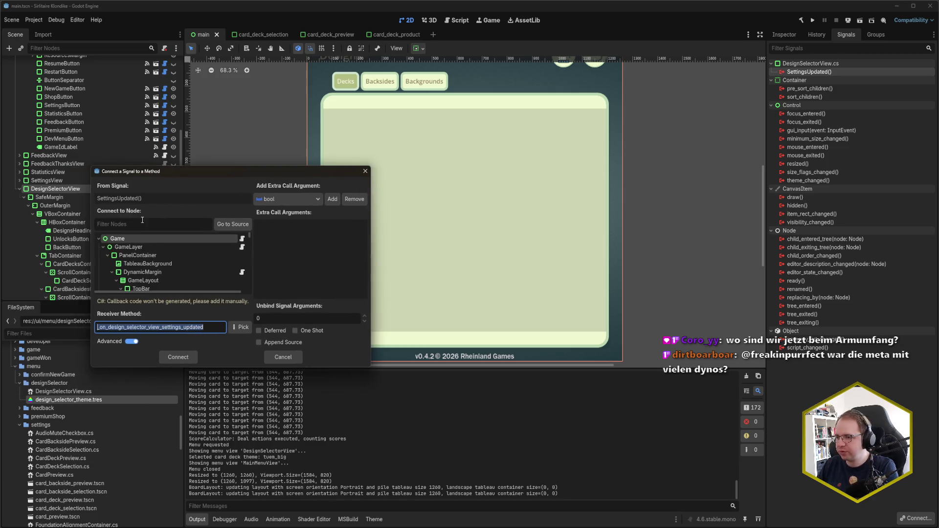
text(settingsc)
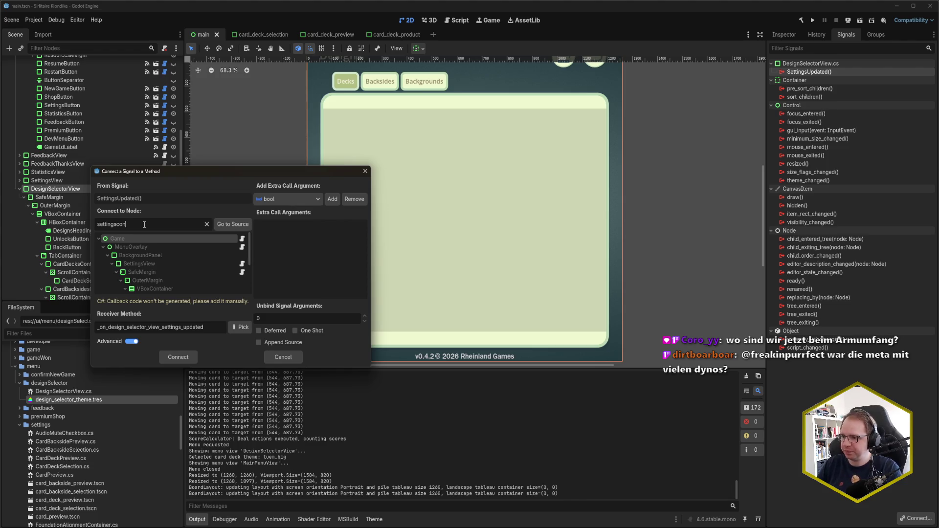
text(on)
click(186, 288)
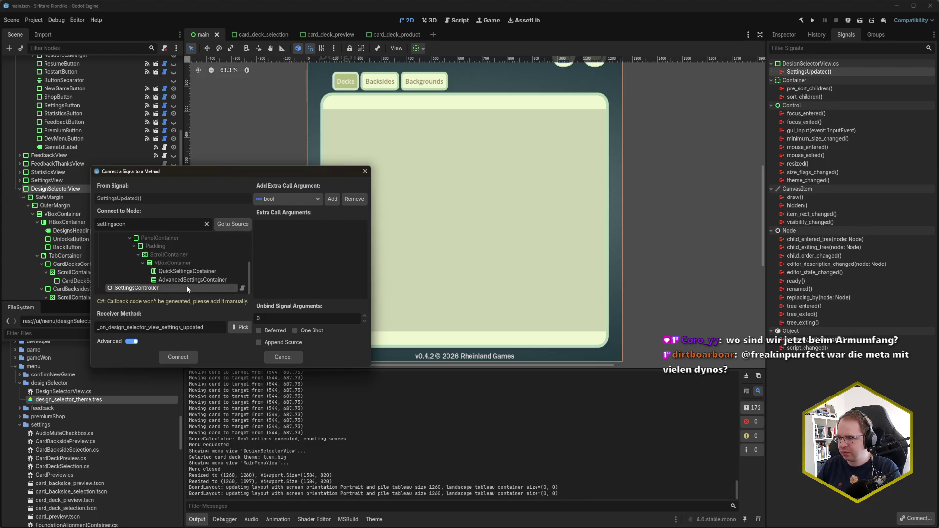
click(244, 328)
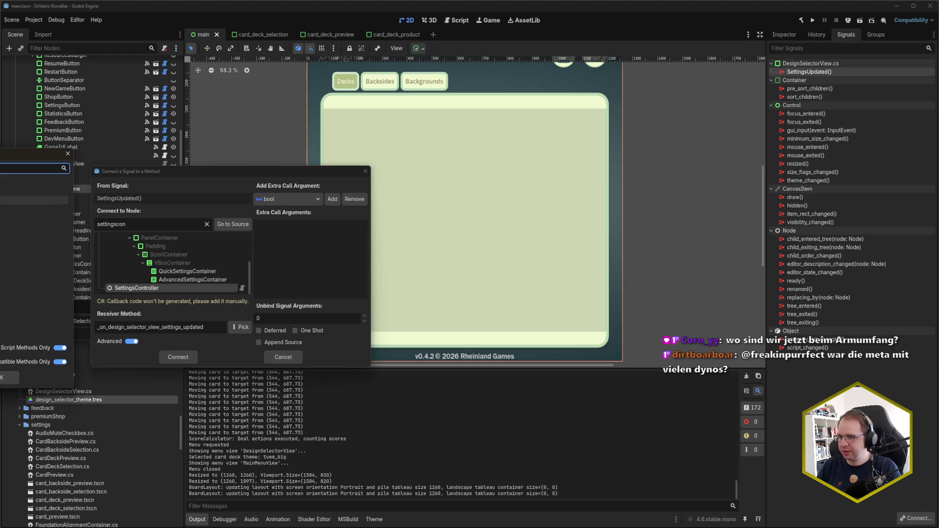
click(34, 208)
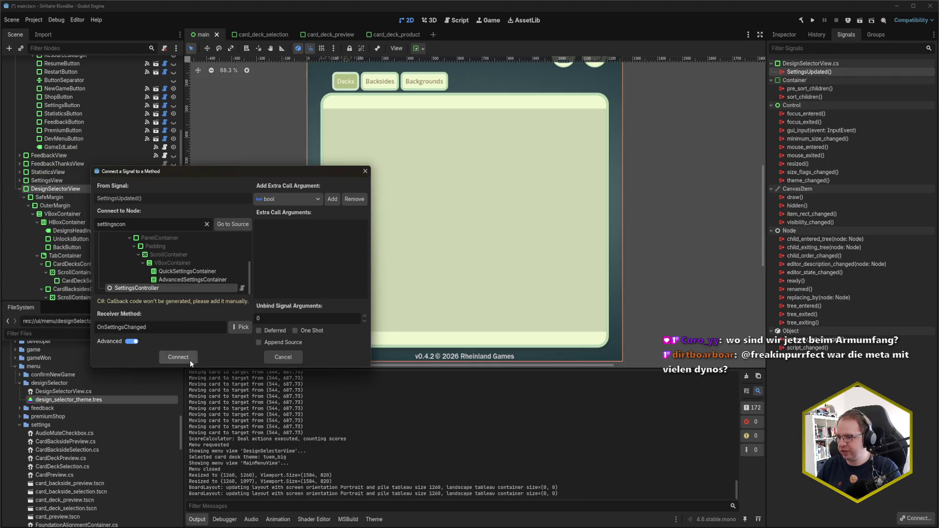
click(190, 360)
key(ctrl+s)
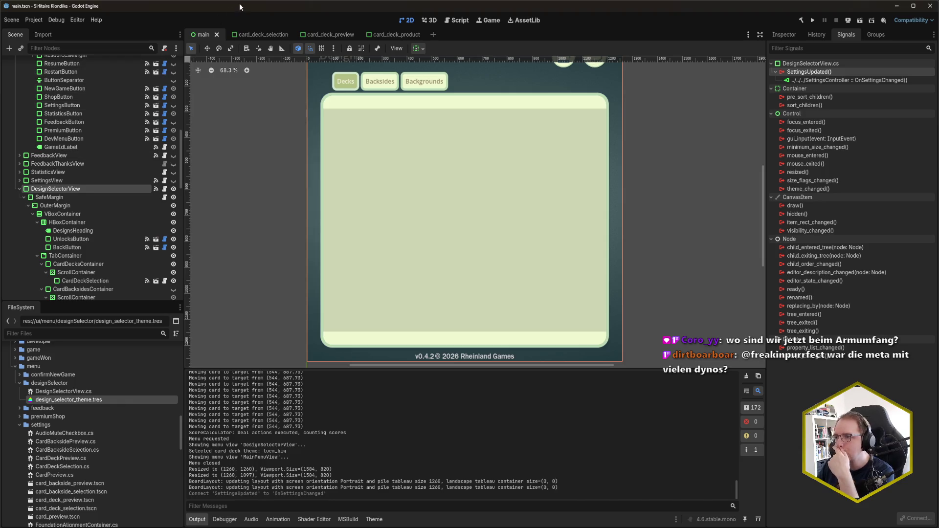
key(F5)
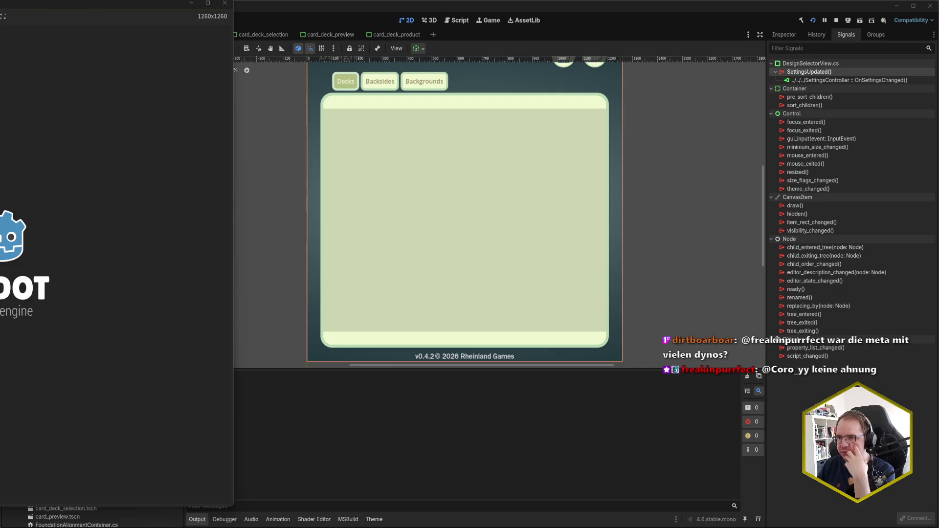
Step: Move the game window aside and start a new game to see the chosen deck
mouse_move(17, 3)
mouse_down()
mouse_move(136, 15)
mouse_move(453, 11)
mouse_up()
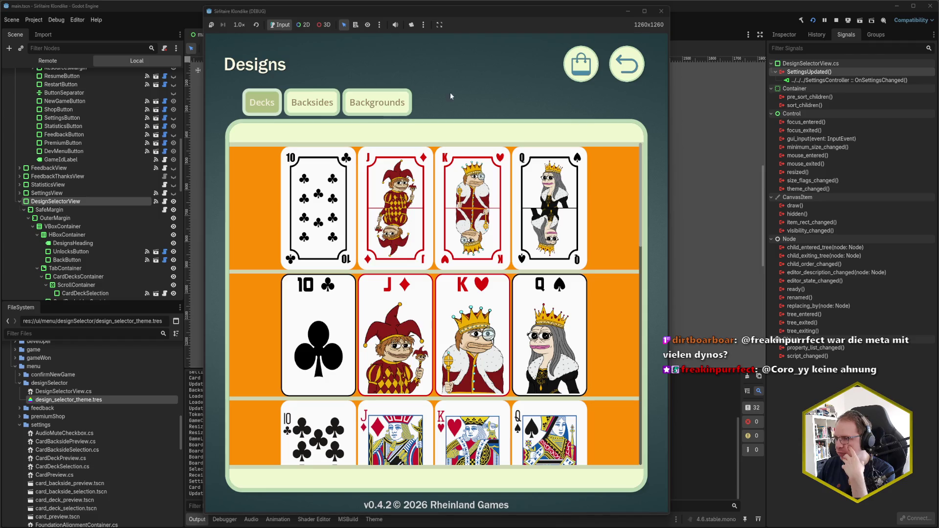
drag(468, 10, 644, 9)
click(801, 59)
click(617, 210)
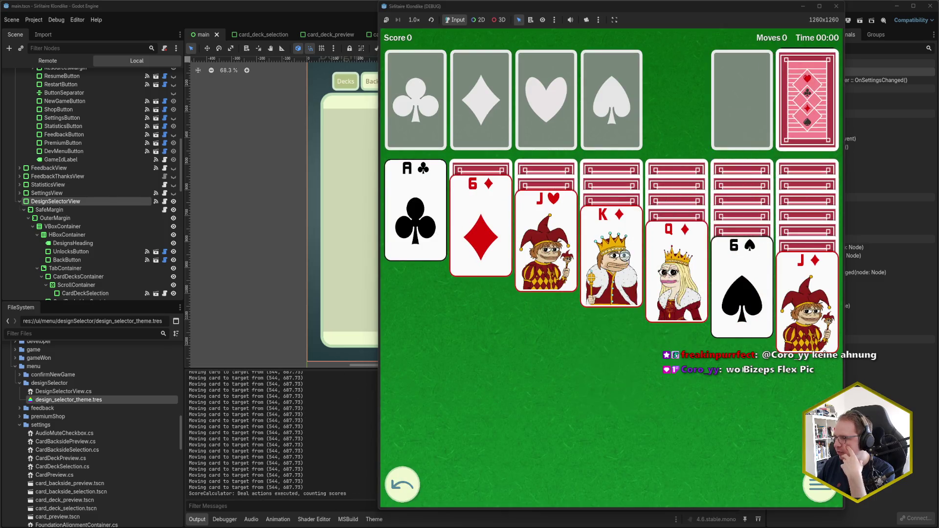
Step: Reopen the Designs screen from the pause menu, then close the debug game
click(816, 486)
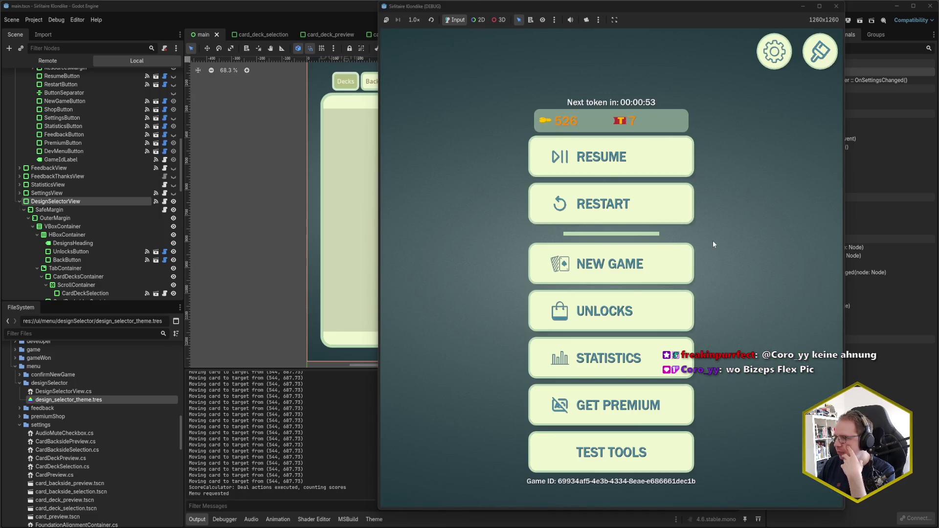
click(820, 50)
scroll(687, 294, down, 3)
scroll(489, 273, up, 3)
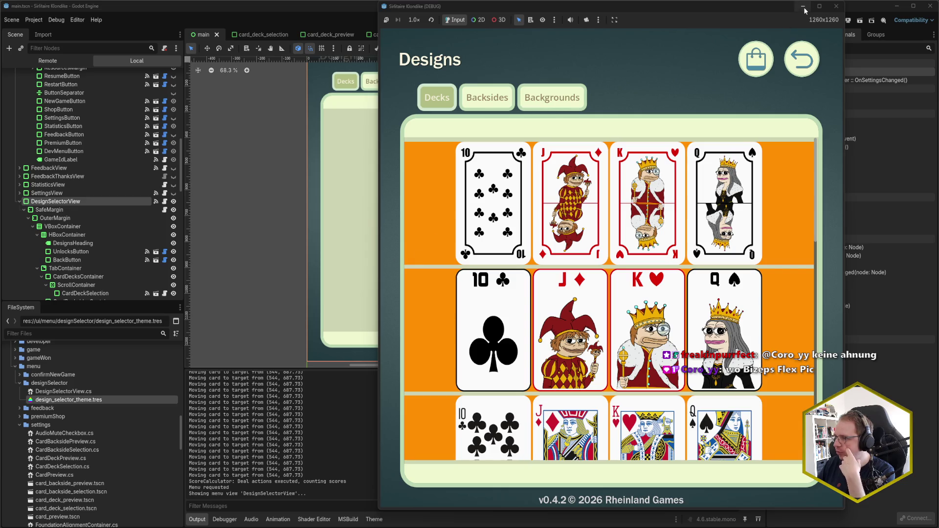
click(835, 6)
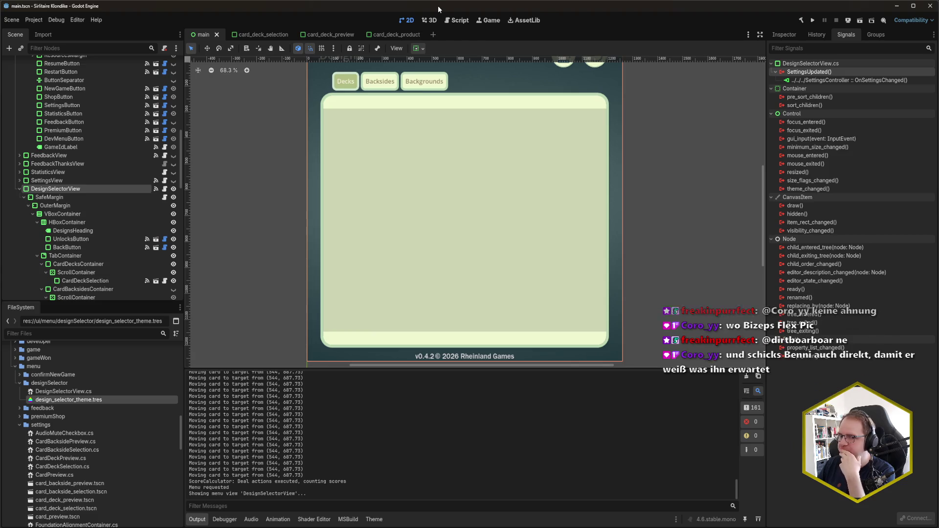
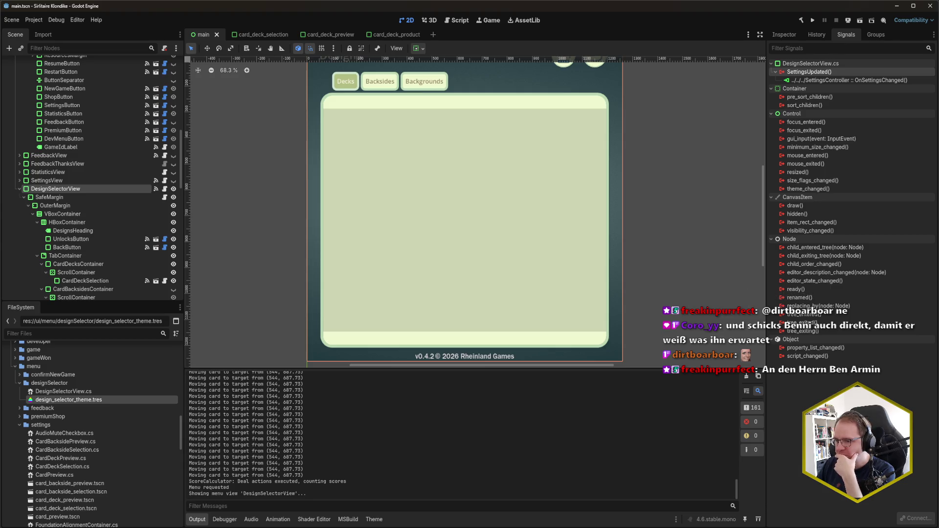
Step: Switch from Godot to Rider, where DesignSelectorView.cs is open in the editor
key(alt+Tab)
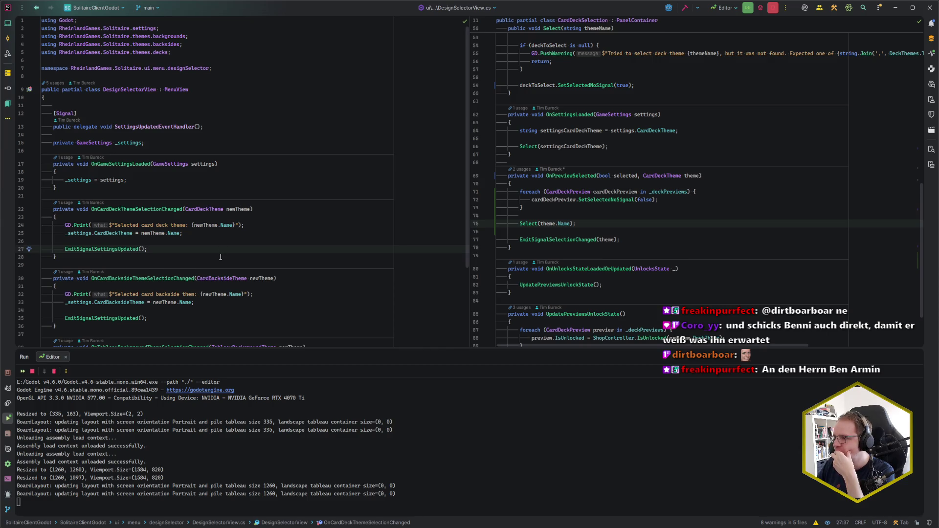
Step: Open CardDeckPreview.cs from Recent Files and review UpdateLayout and IsSelected usage in UpdateVisuals
scroll(221, 257, down, 5)
scroll(221, 256, up, 4)
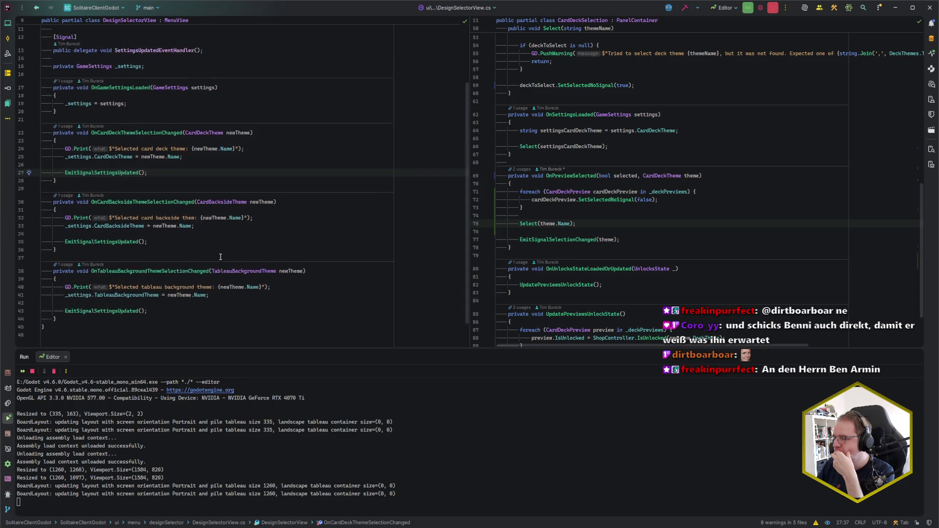
key(ctrl+e)
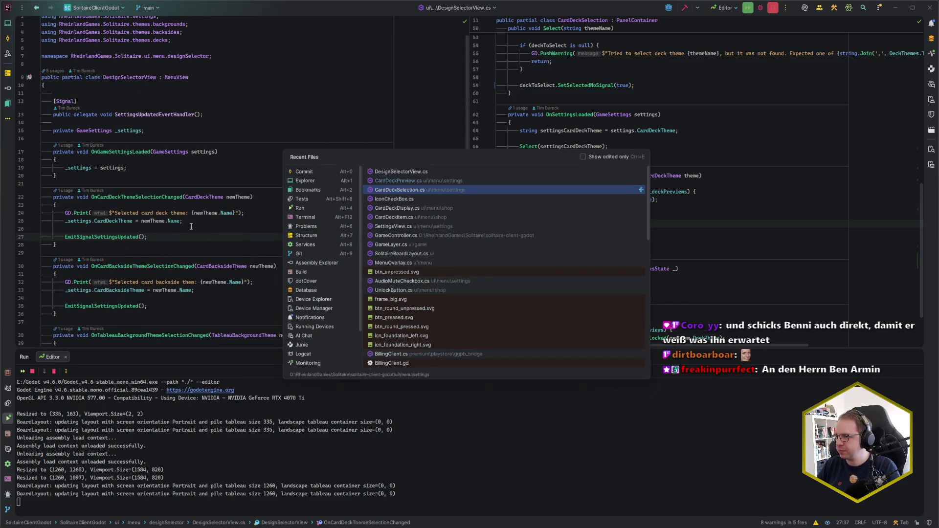
key(Return)
scroll(161, 192, down, 6)
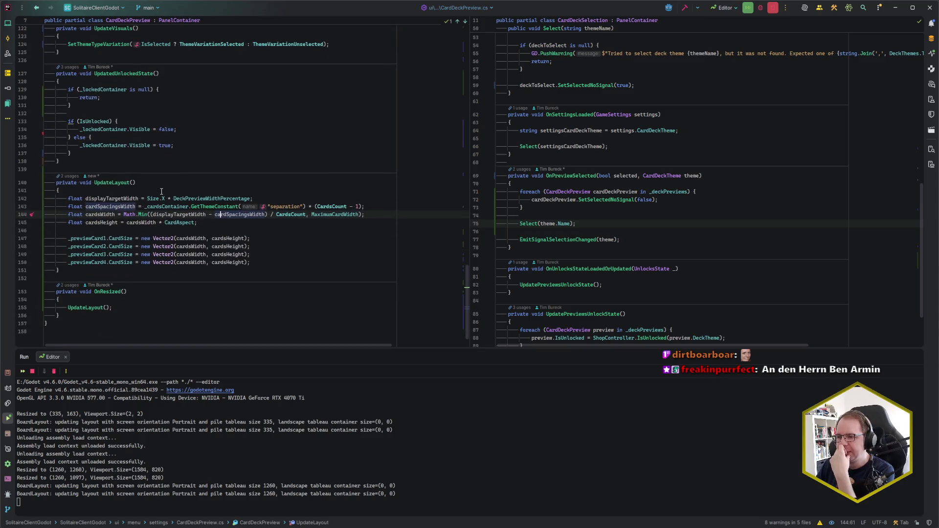
click(213, 222)
scroll(213, 222, up, 8)
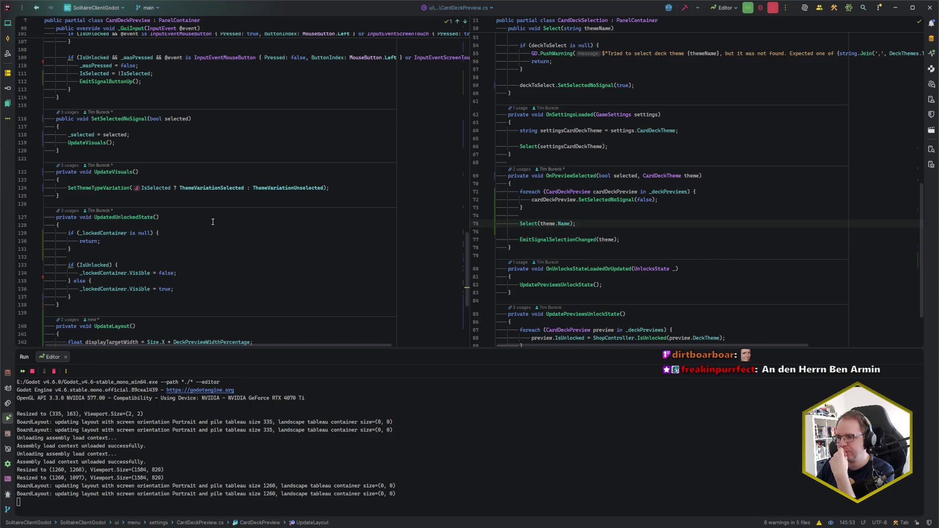
click(161, 188)
click(148, 188)
scroll(178, 243, up, 11)
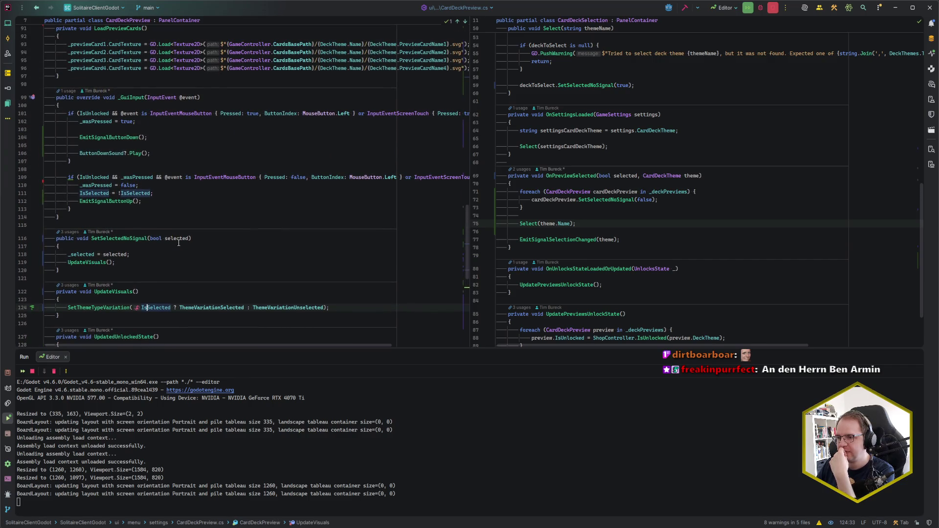
scroll(179, 243, up, 4)
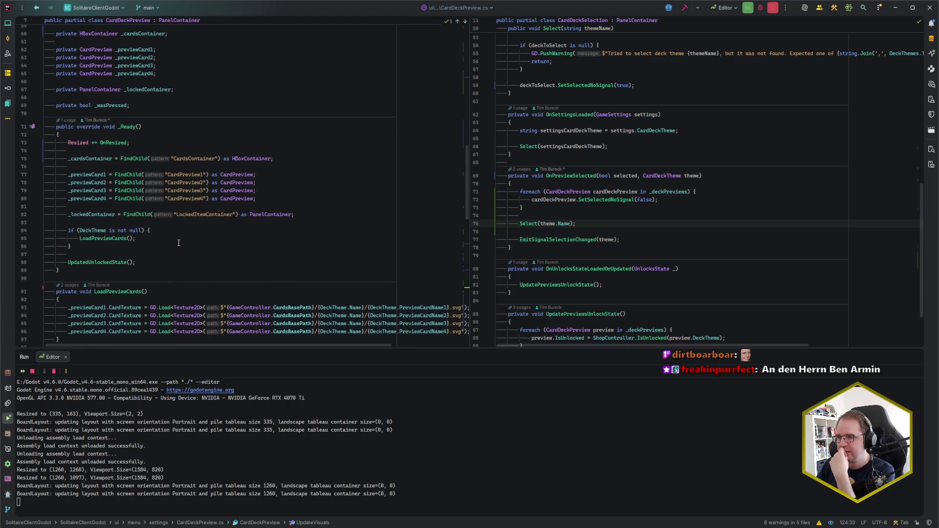
Step: Add UpdateVisuals(); in _Ready before UpdatedUnlockedState() and return to Godot
click(245, 257)
key(Return)
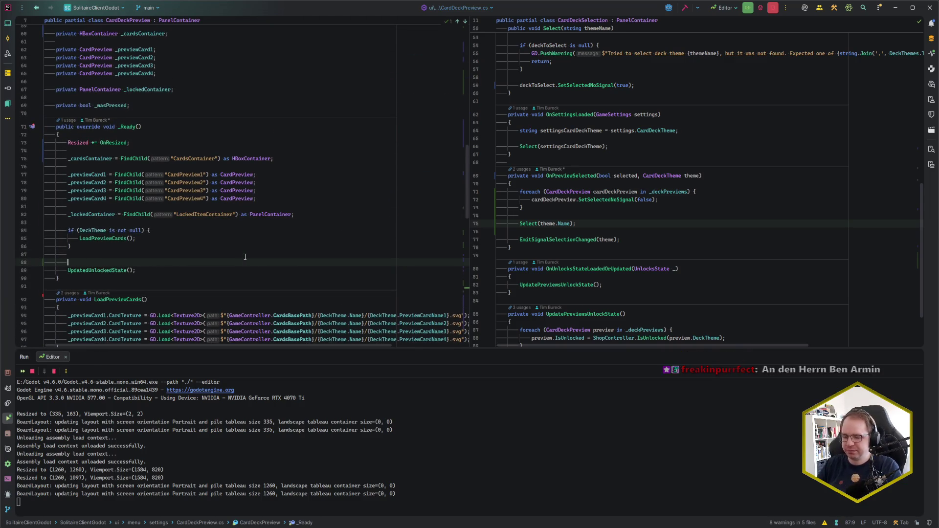
text(UpdateVisuals();)
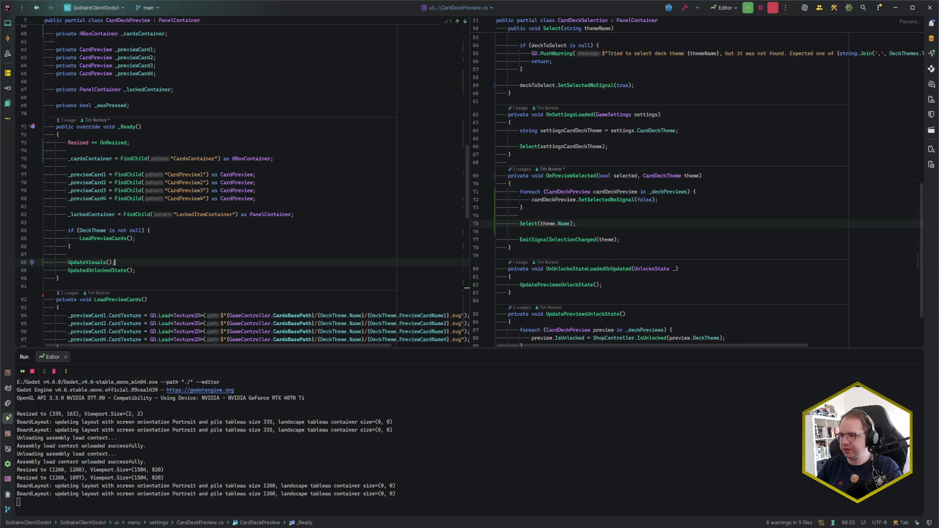
scroll(221, 232, down, 10)
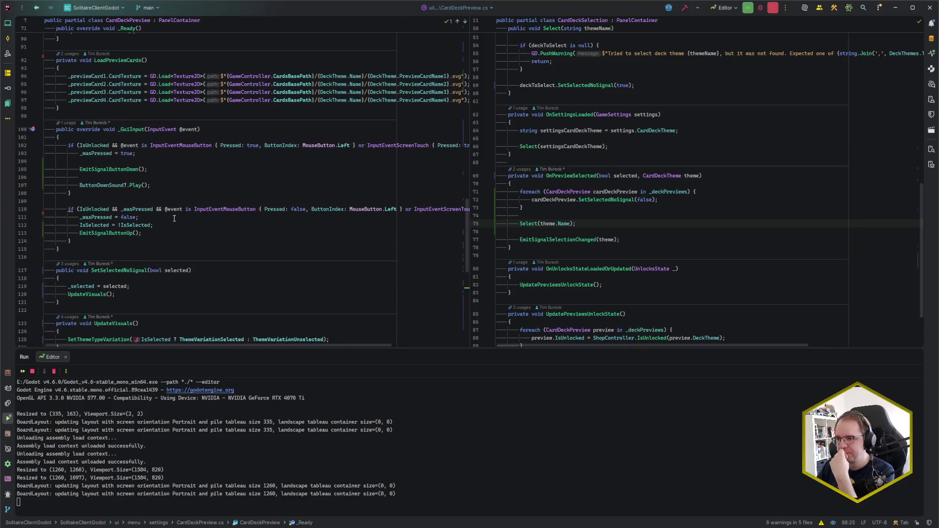
scroll(174, 218, down, 4)
scroll(174, 218, down, 3)
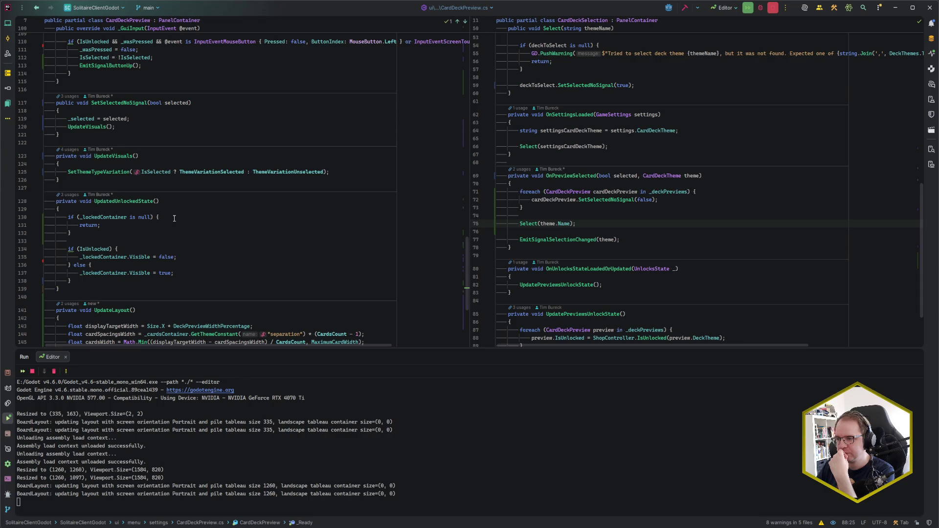
scroll(174, 218, up, 20)
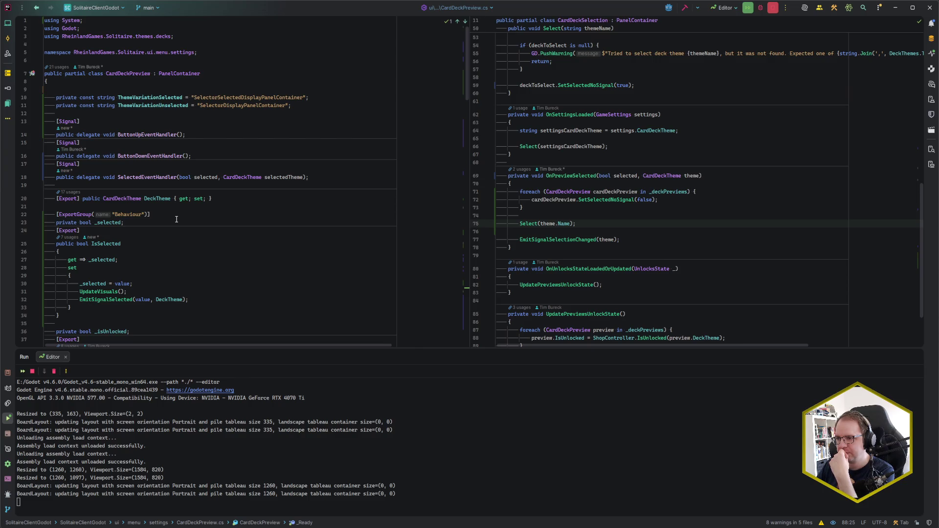
scroll(176, 219, down, 11)
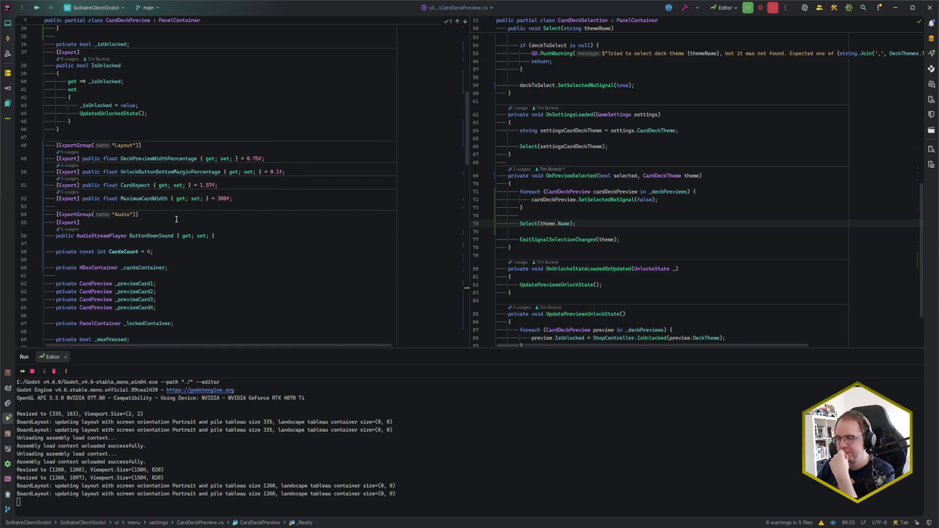
scroll(176, 219, down, 2)
key(alt+Tab)
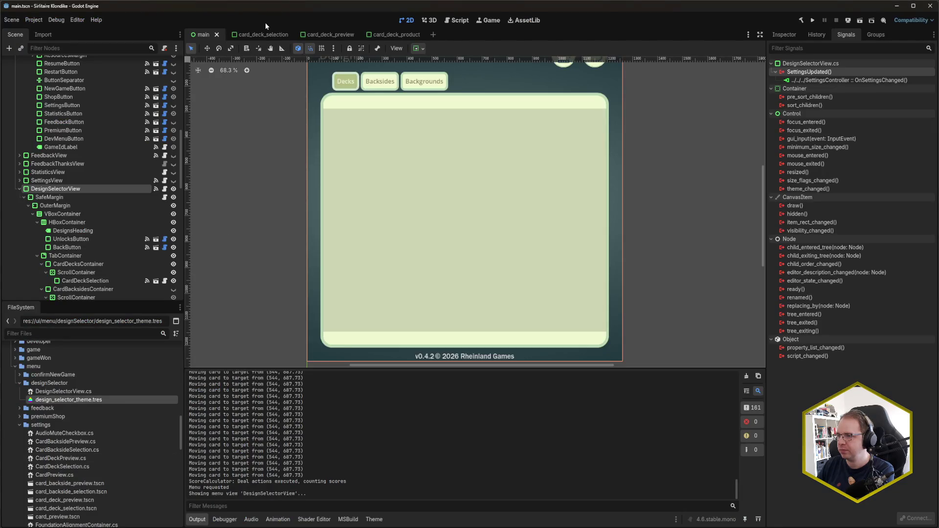
Step: Run the project with F5, pick the tuem_big deck preview in the game, then close it
key(F5)
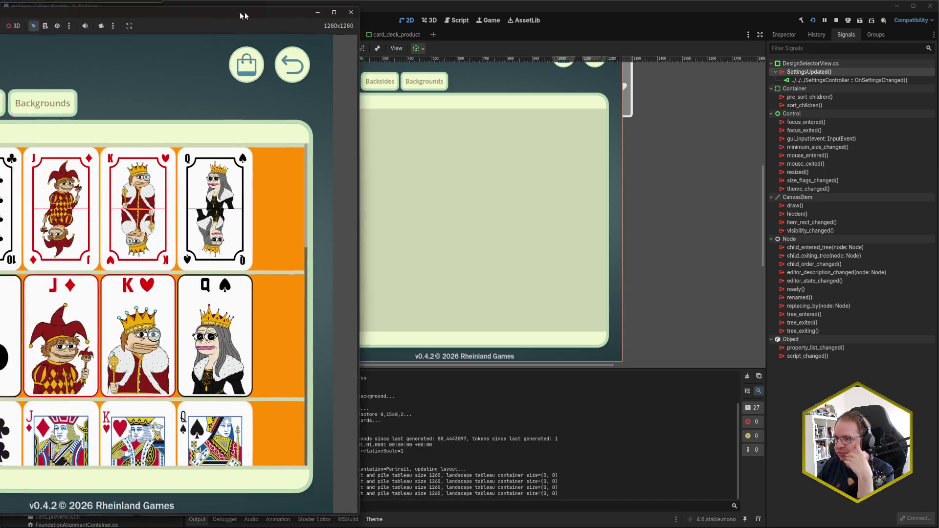
drag(240, 4, 473, 22)
scroll(434, 291, down, 10)
scroll(434, 290, up, 10)
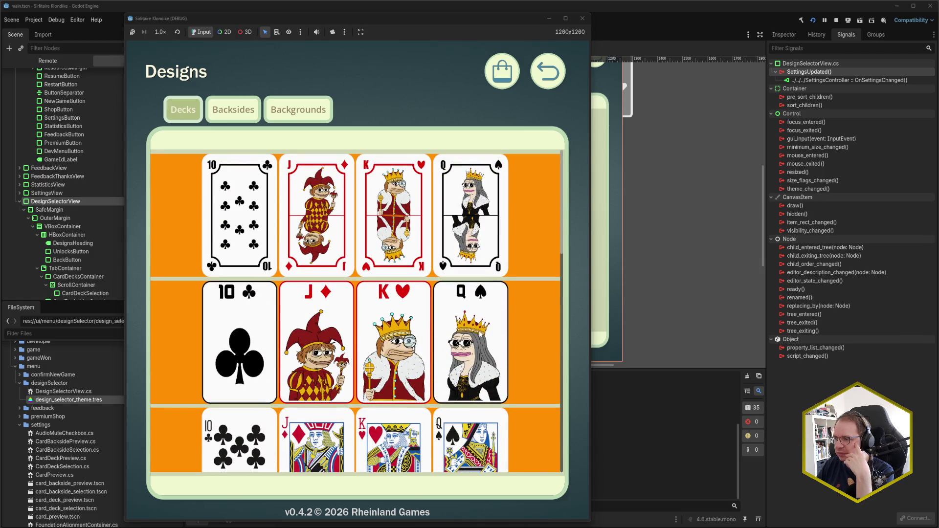
drag(300, 23, 516, 17)
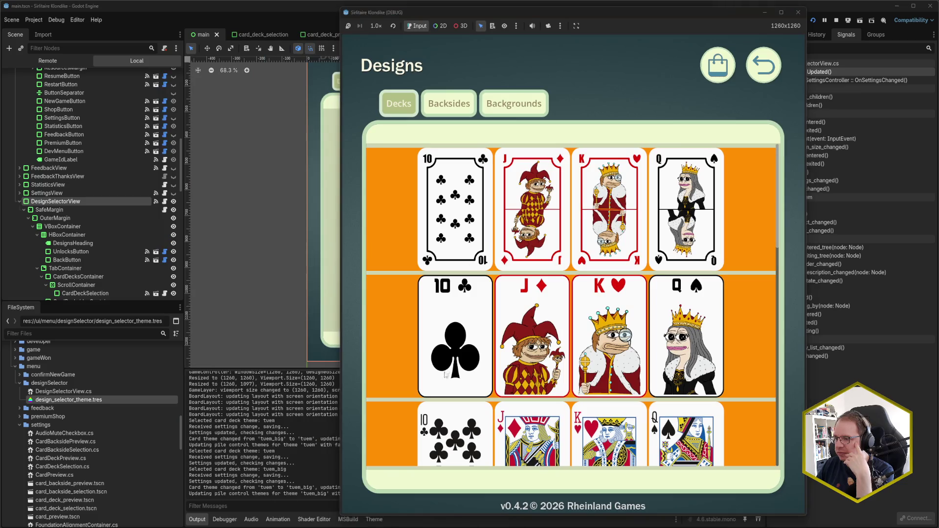
click(464, 356)
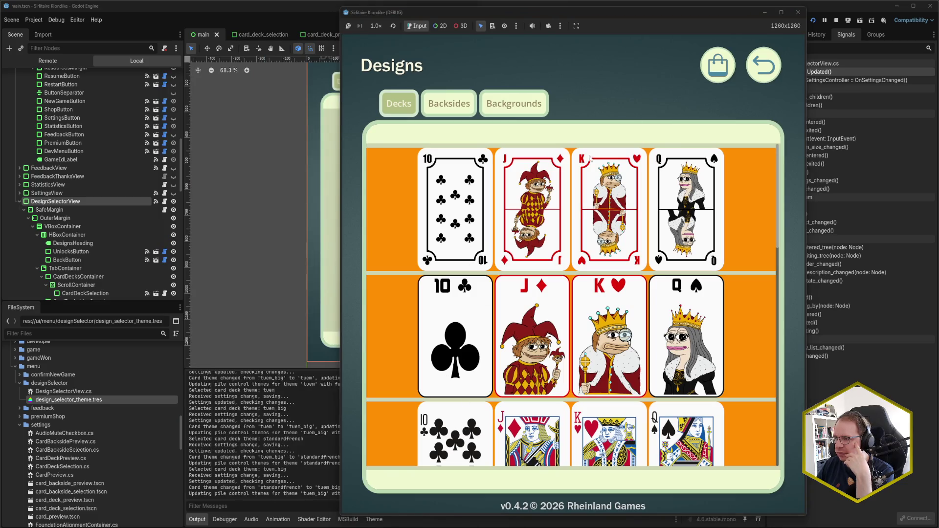
click(794, 14)
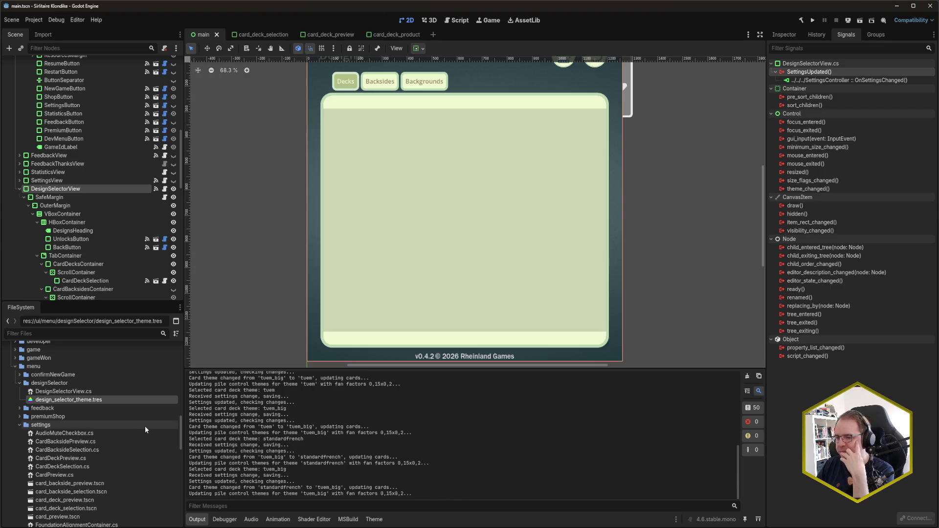
key(alt+Tab)
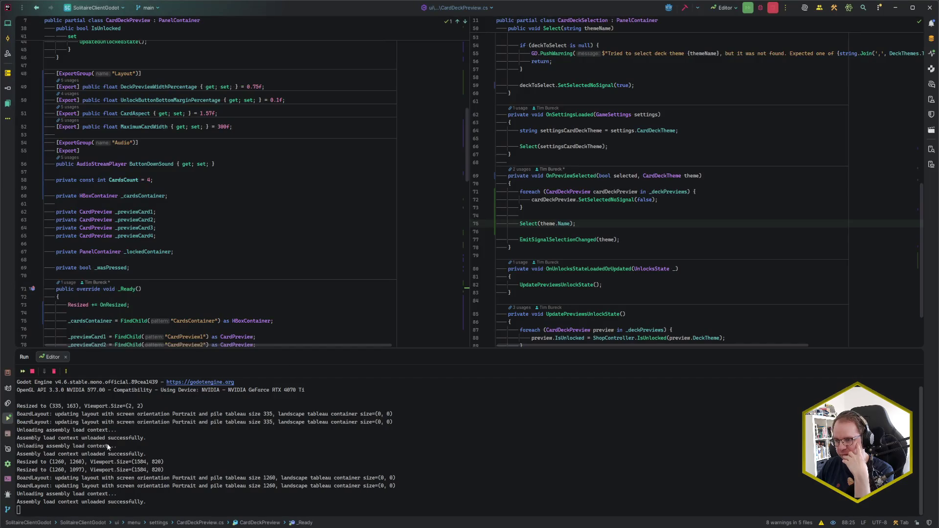
click(218, 179)
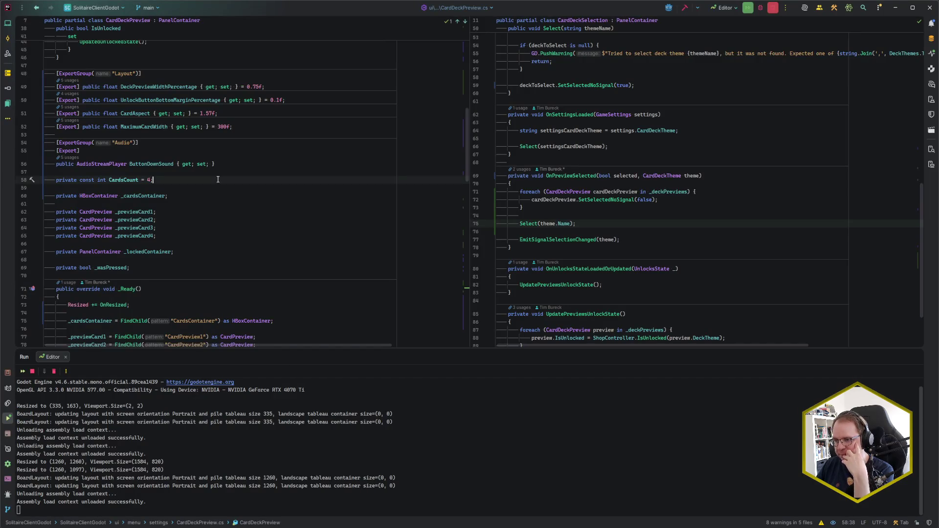
scroll(224, 216, up, 3)
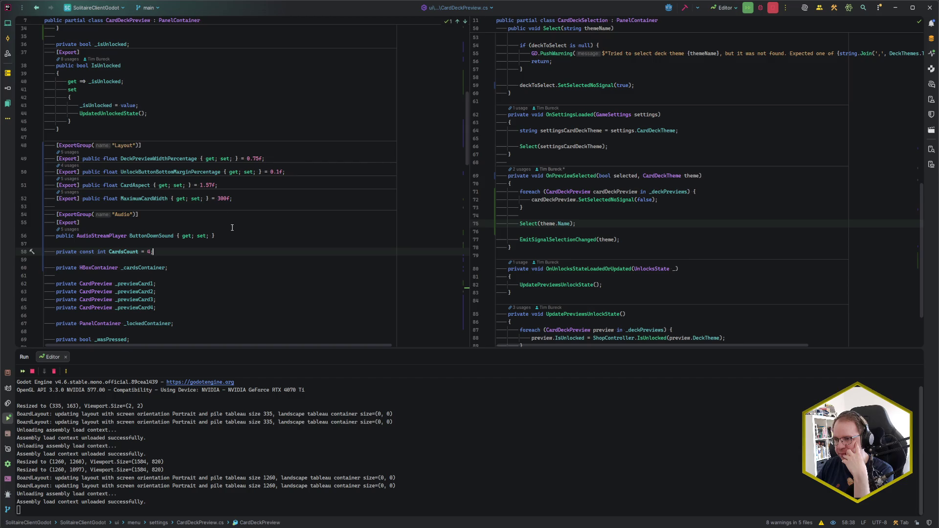
scroll(231, 227, up, 2)
scroll(235, 229, down, 2)
click(592, 222)
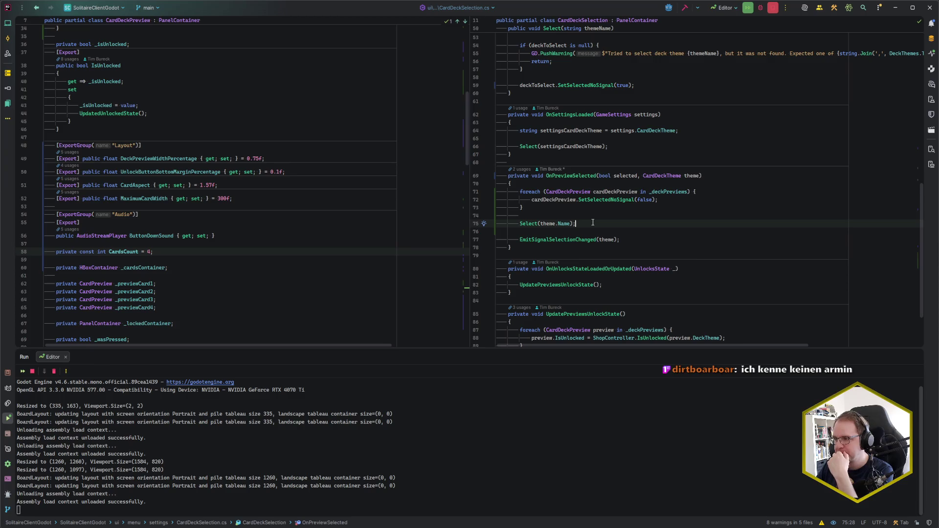
scroll(237, 231, up, 6)
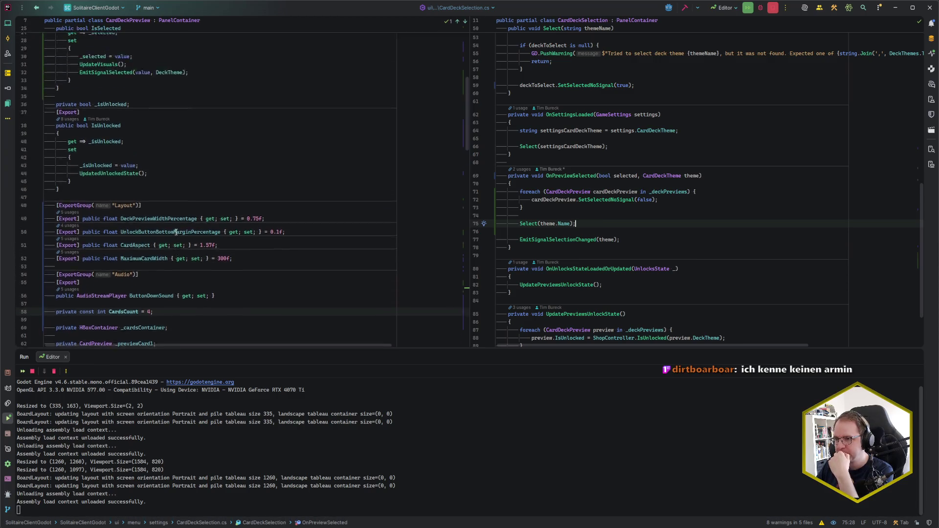
click(149, 172)
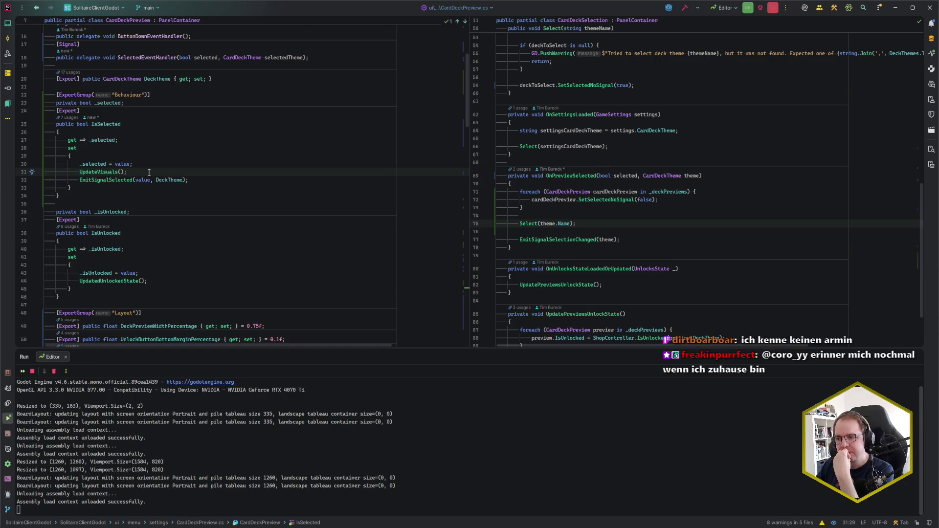
scroll(148, 172, down, 20)
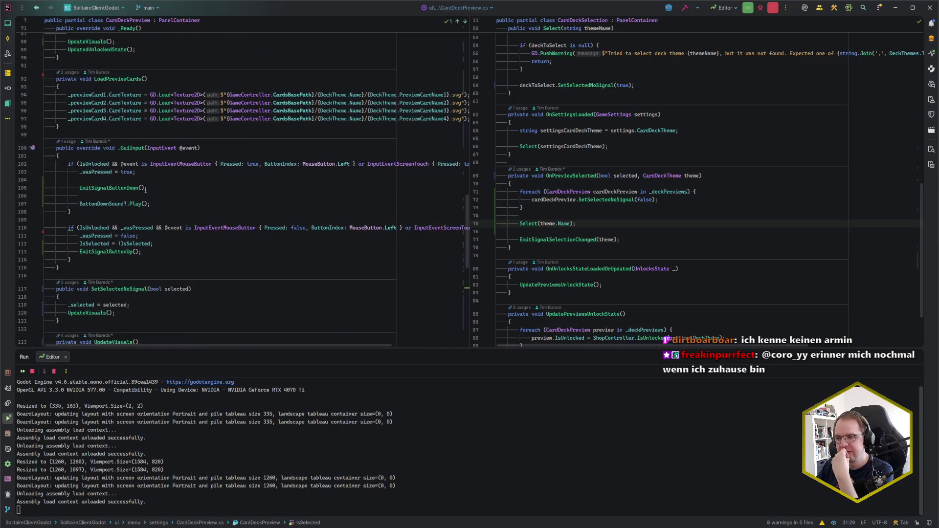
scroll(145, 190, down, 6)
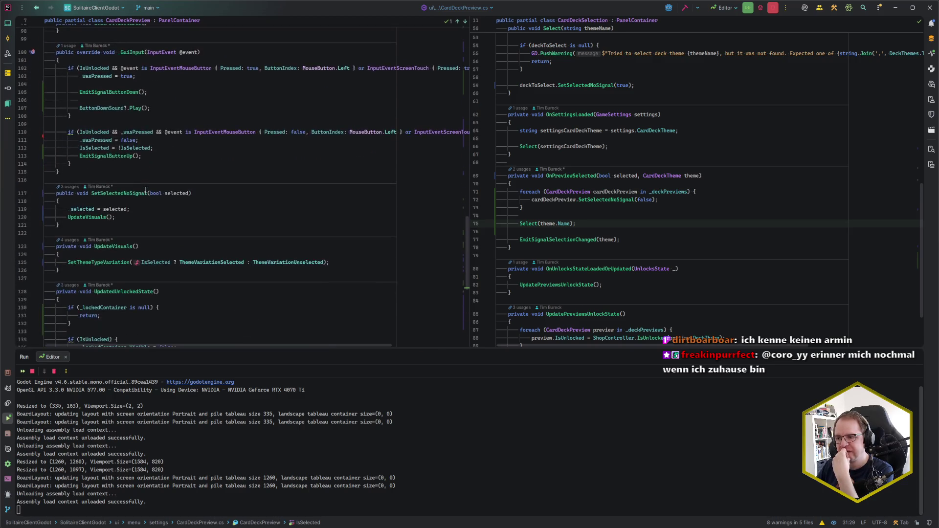
scroll(145, 190, up, 2)
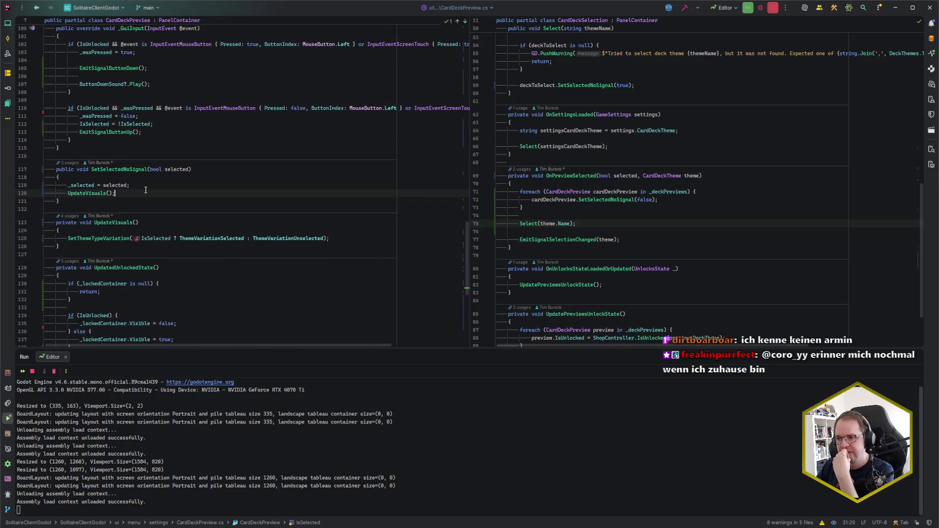
click(147, 187)
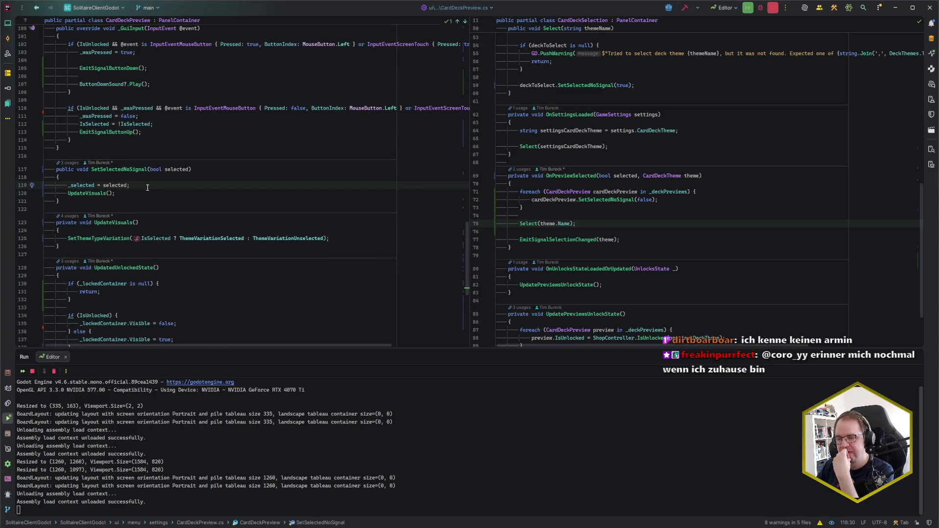
click(146, 193)
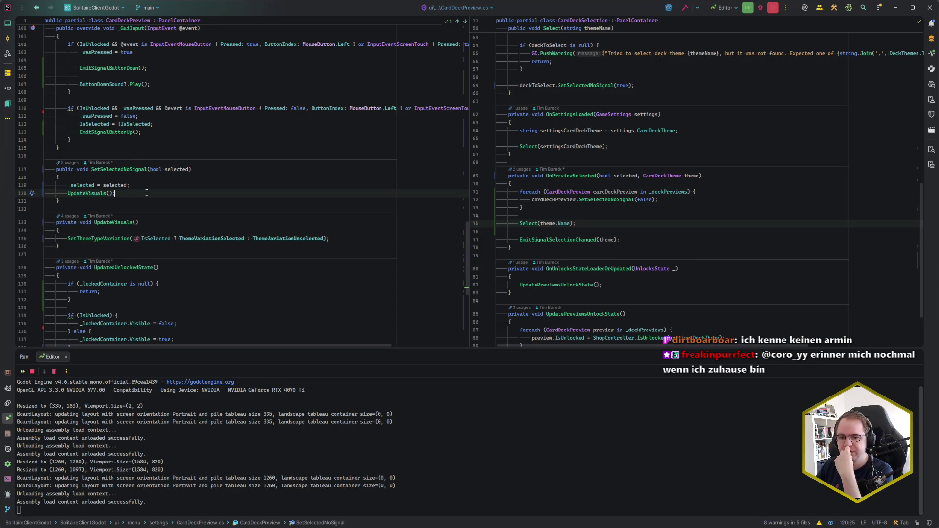
scroll(147, 193, down, 5)
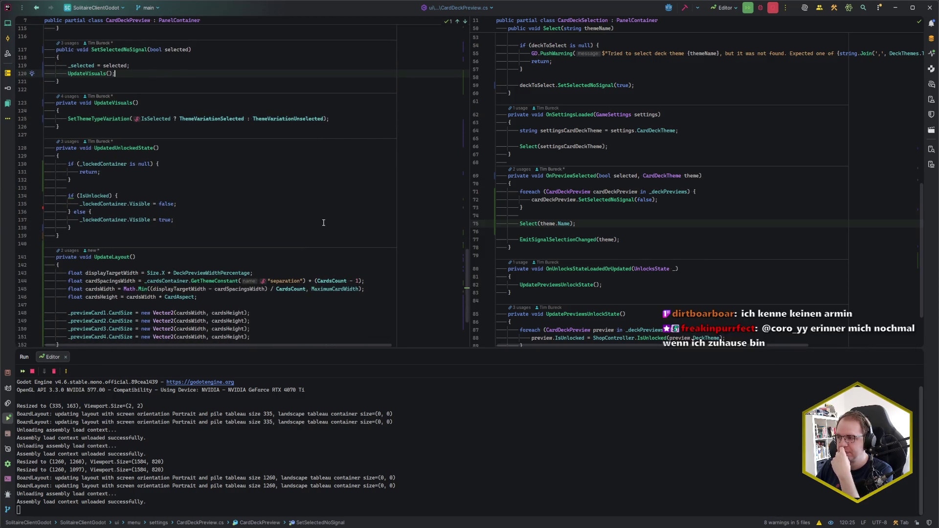
Step: Review OnPreviewSelected's Select call and the theme variation line in CardDeckPreview's UpdateVisuals
click(648, 221)
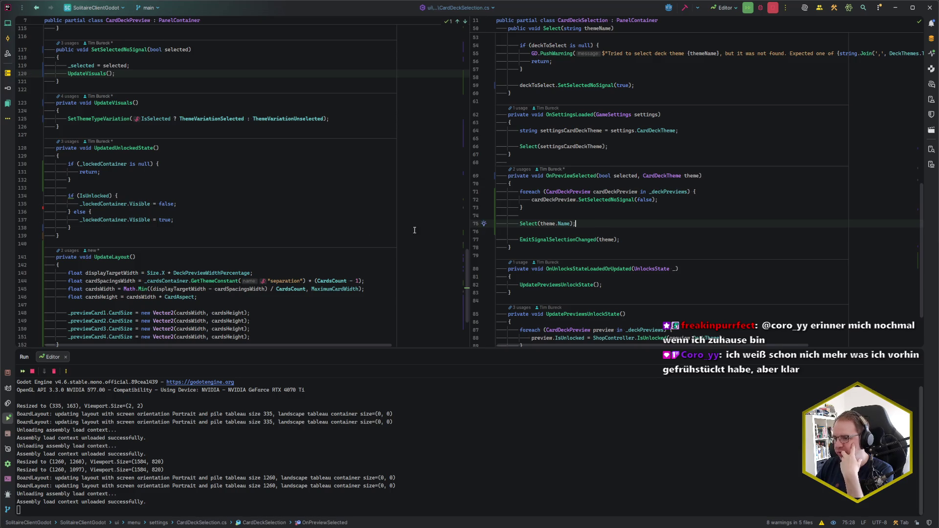
click(205, 203)
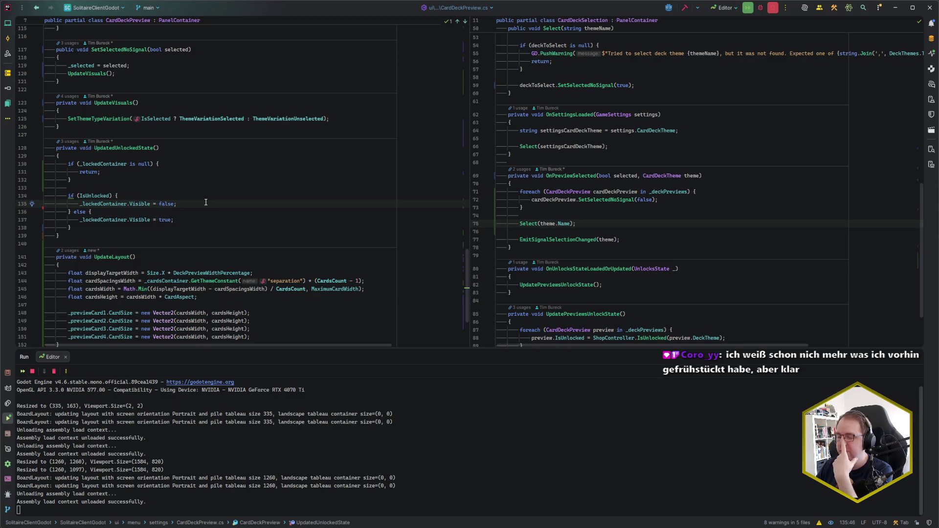
scroll(205, 202, down, 1)
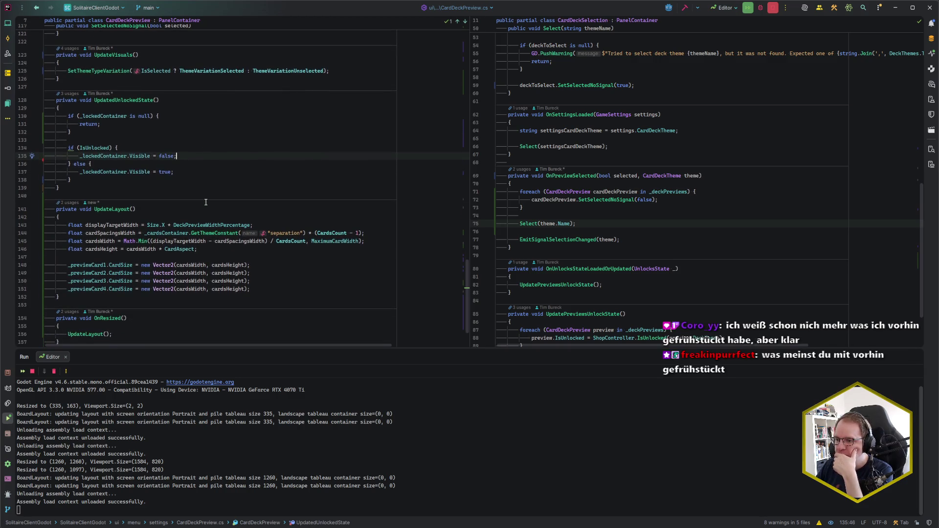
scroll(206, 202, down, 2)
scroll(206, 202, up, 5)
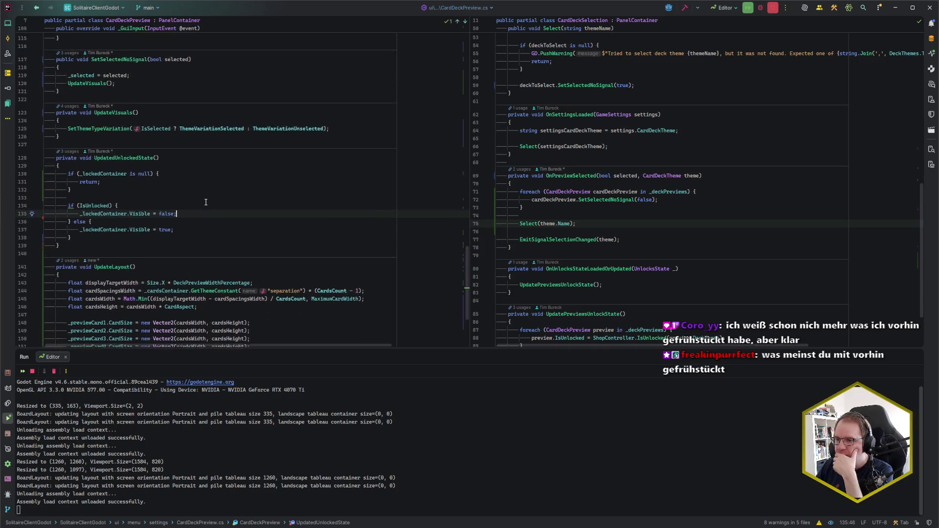
scroll(205, 202, up, 1)
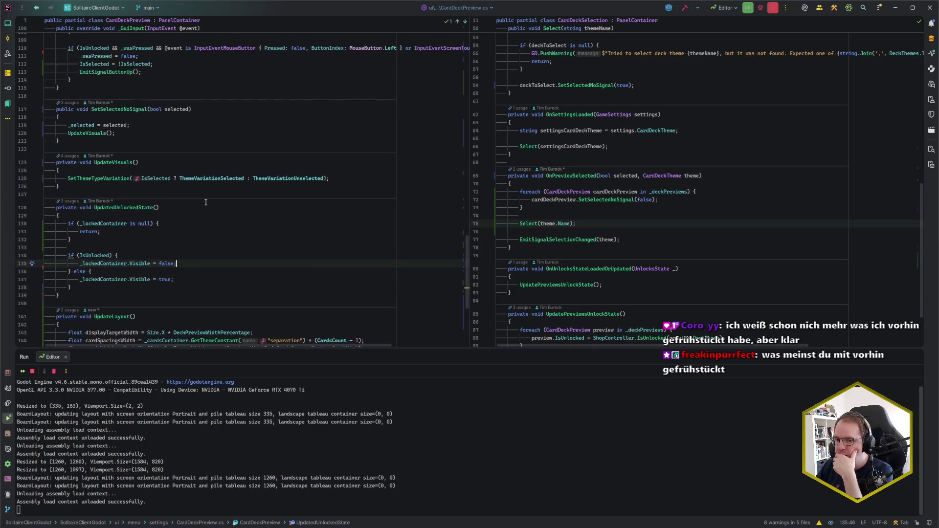
scroll(206, 202, up, 1)
click(388, 203)
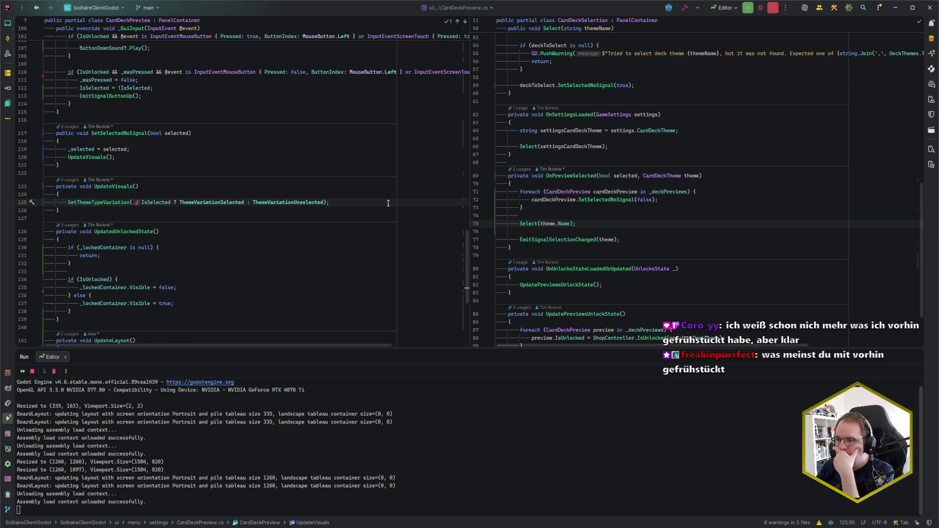
Step: Open Run Anything to list the Editor and Player run configurations
scroll(388, 203, up, 1)
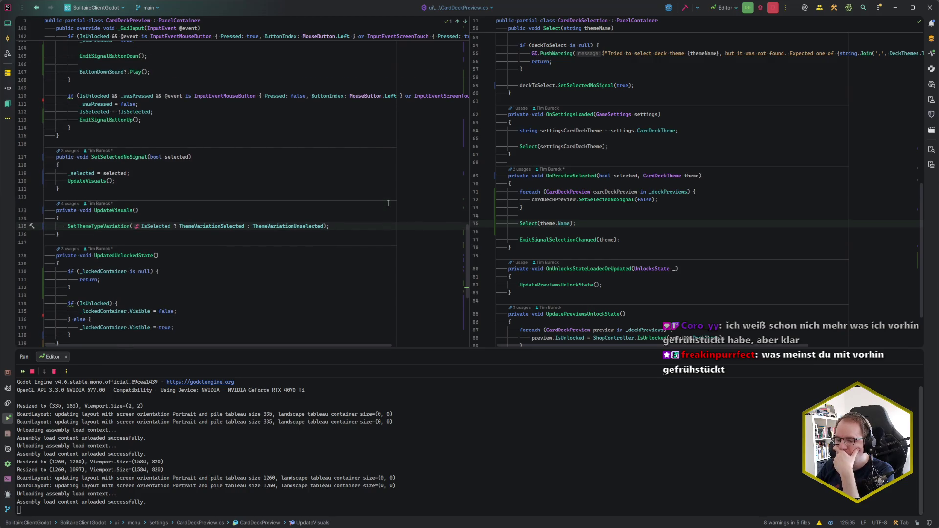
scroll(388, 203, up, 2)
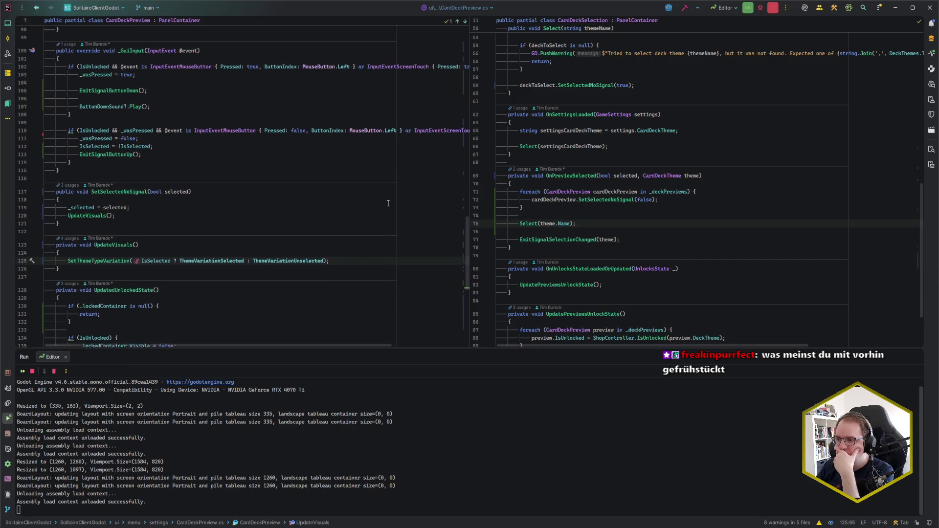
scroll(387, 203, down, 2)
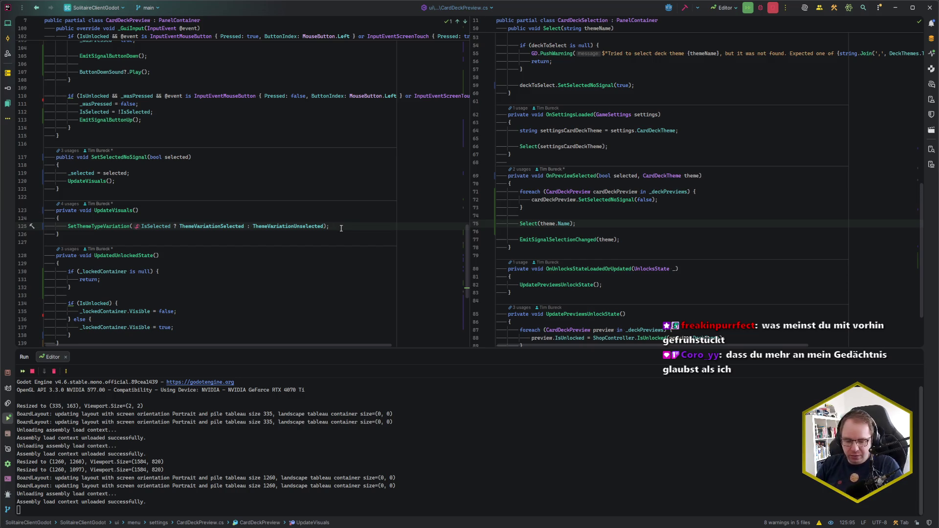
key(ctrl)
key(ctrl)
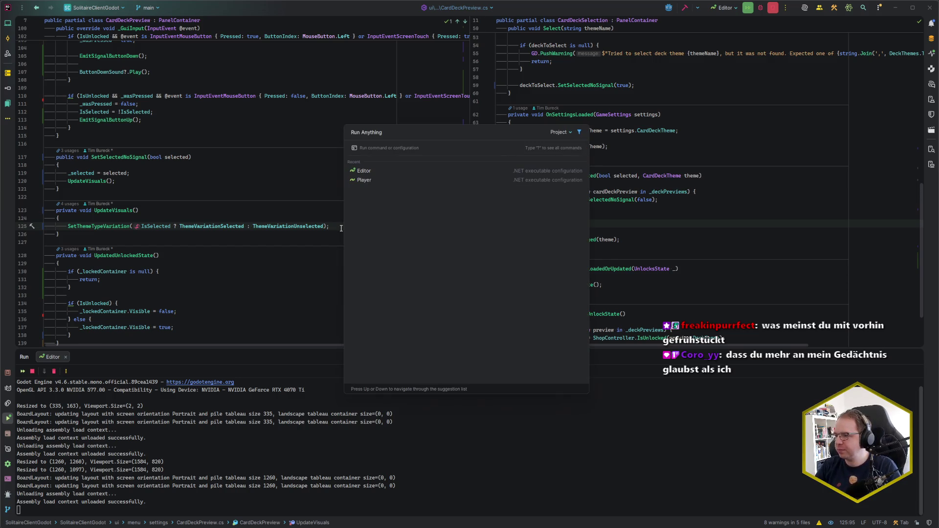
Step: Build and run the Player configuration, centre the game window, then refocus the code editor
key(Down)
key(Return)
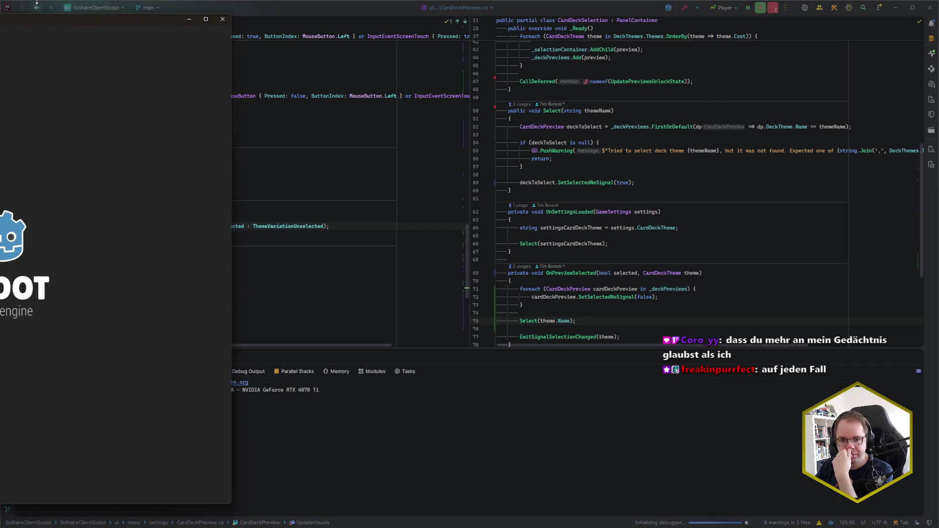
drag(14, 22, 622, 24)
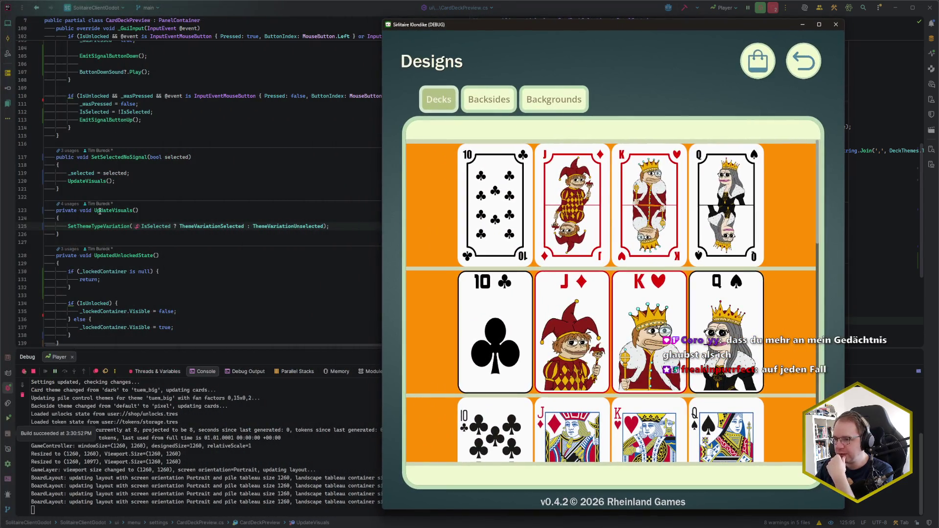
click(153, 221)
scroll(153, 221, up, 1)
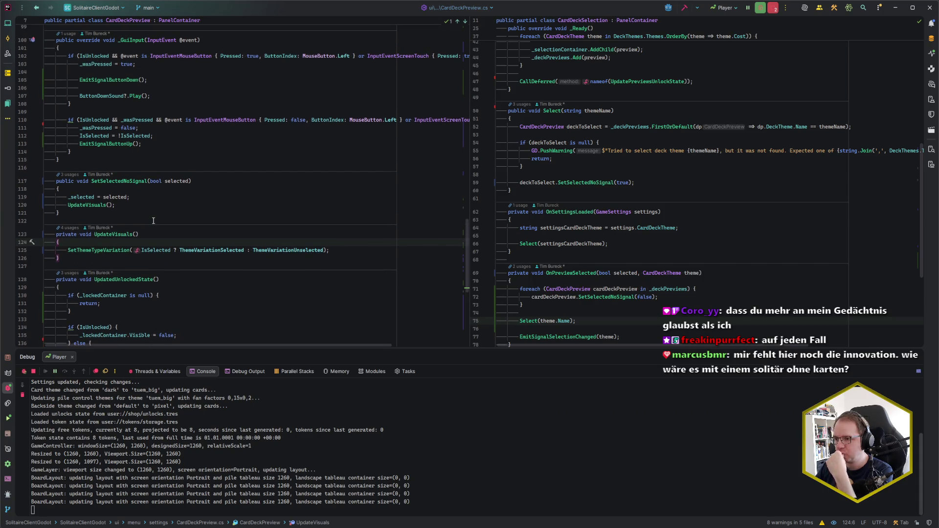
scroll(66, 252, up, 3)
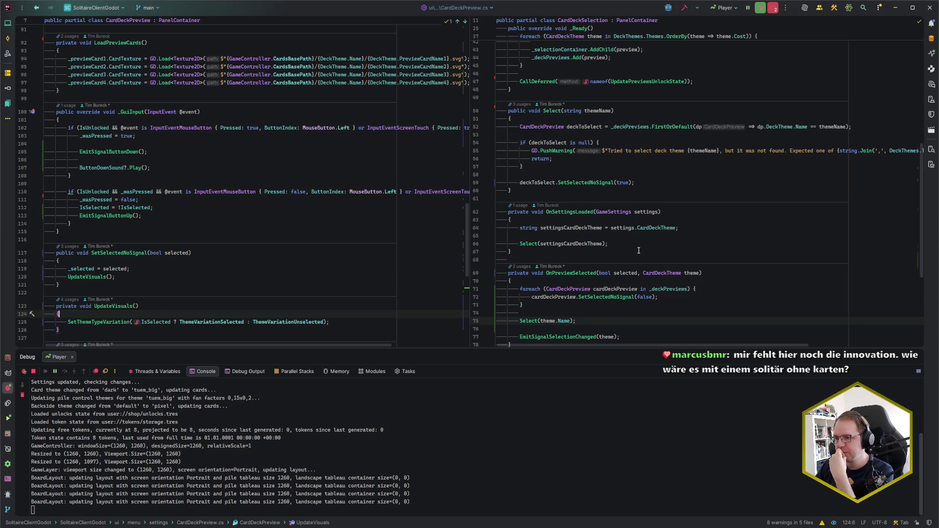
click(162, 215)
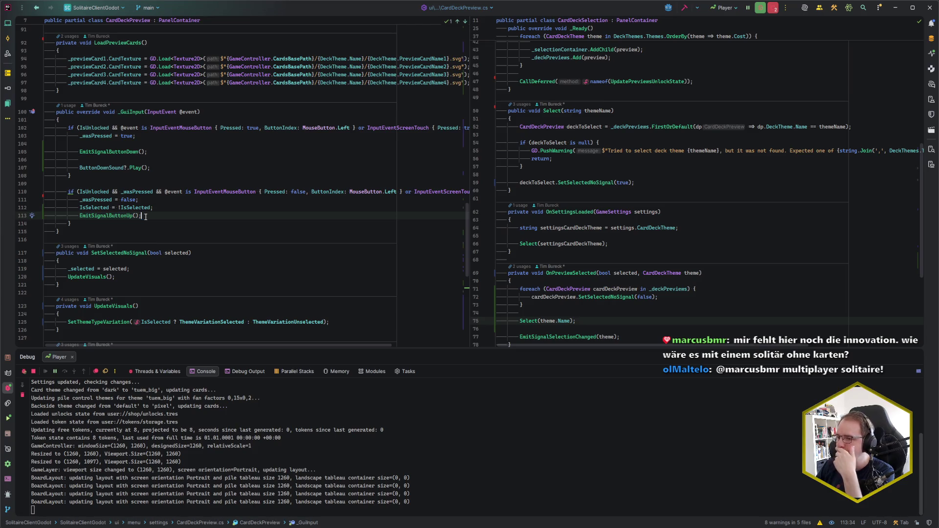
scroll(145, 216, up, 3)
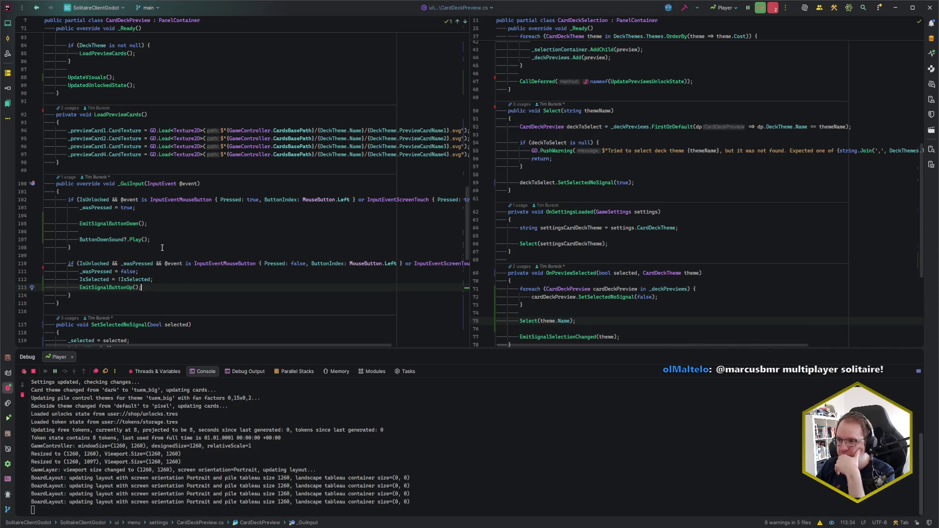
scroll(162, 248, up, 9)
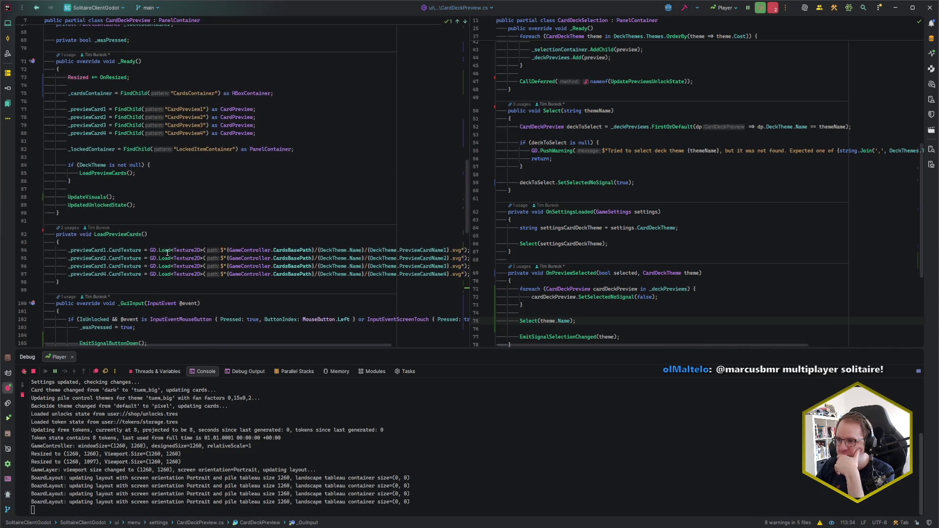
scroll(168, 252, up, 5)
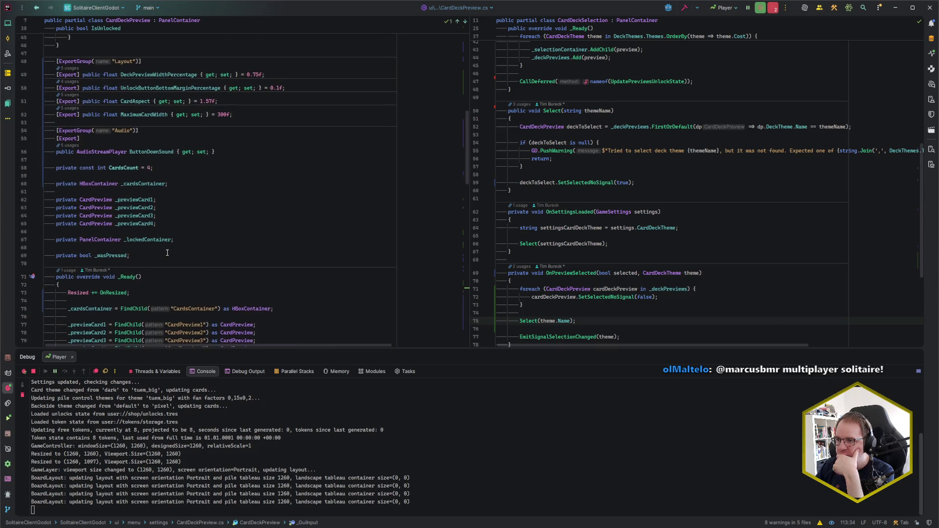
scroll(167, 253, up, 4)
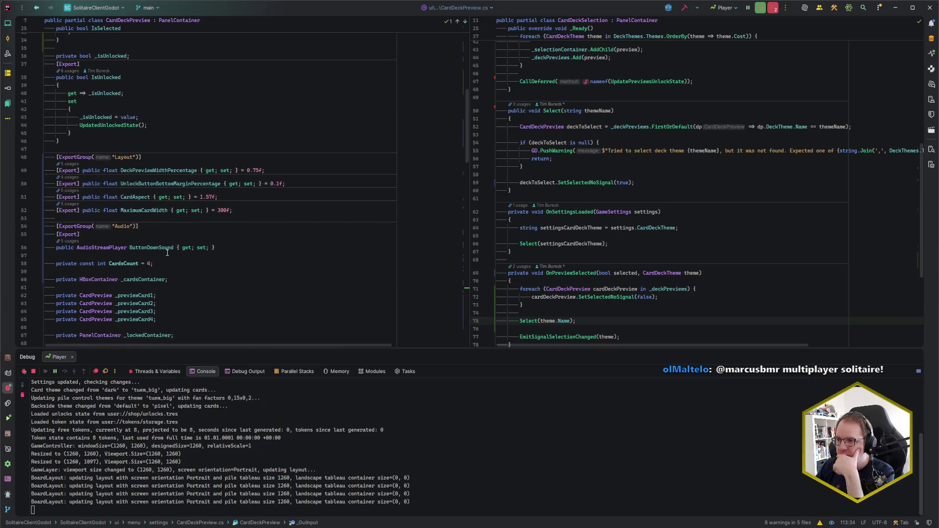
scroll(168, 252, up, 5)
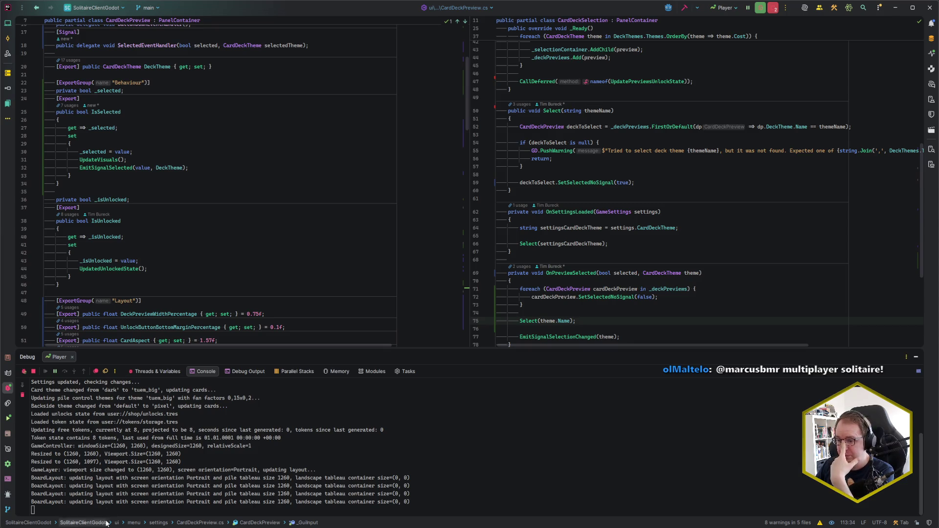
key(alt+Tab)
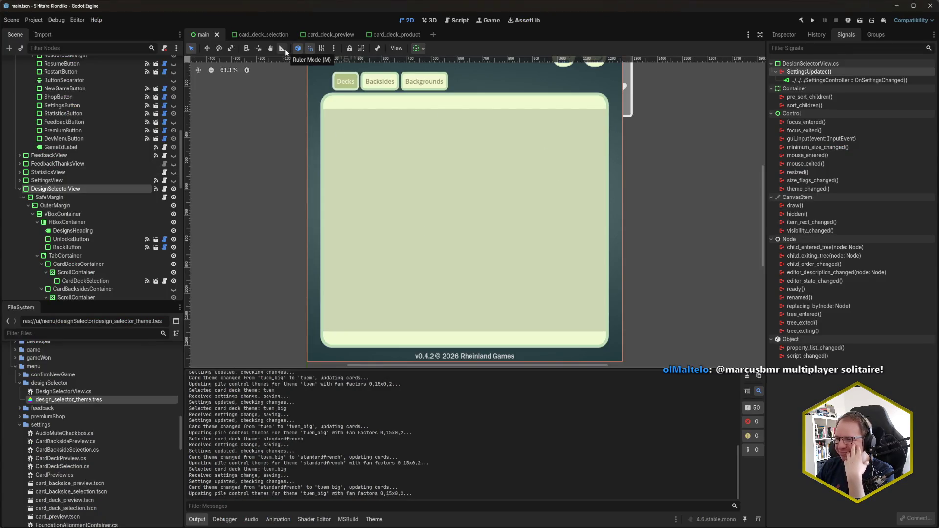
click(269, 35)
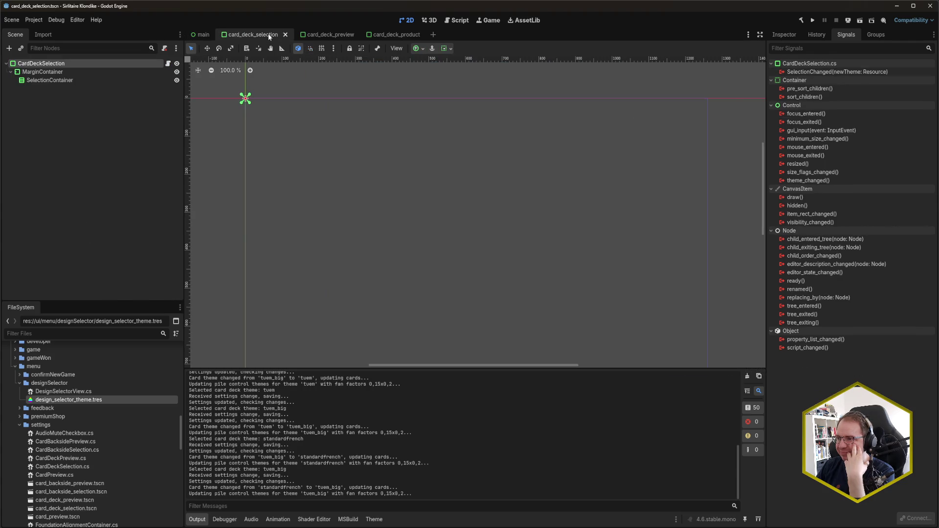
click(324, 34)
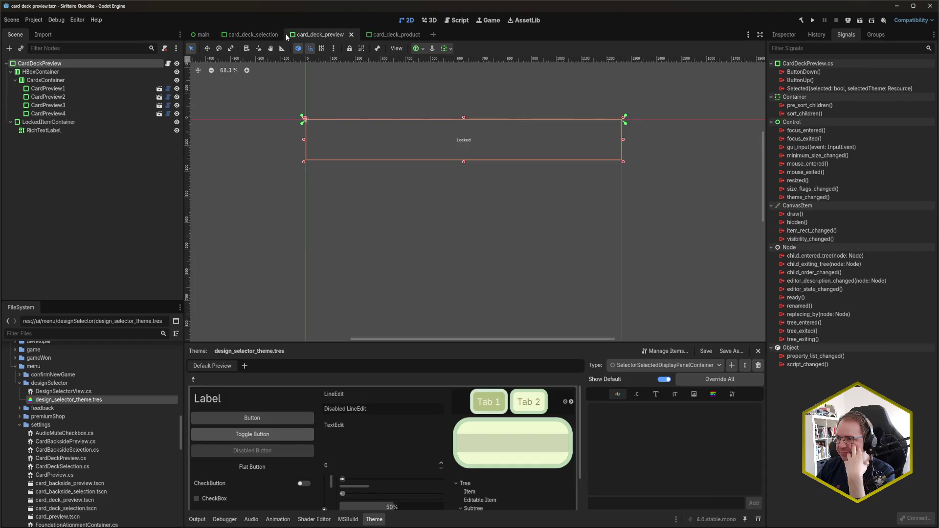
click(252, 35)
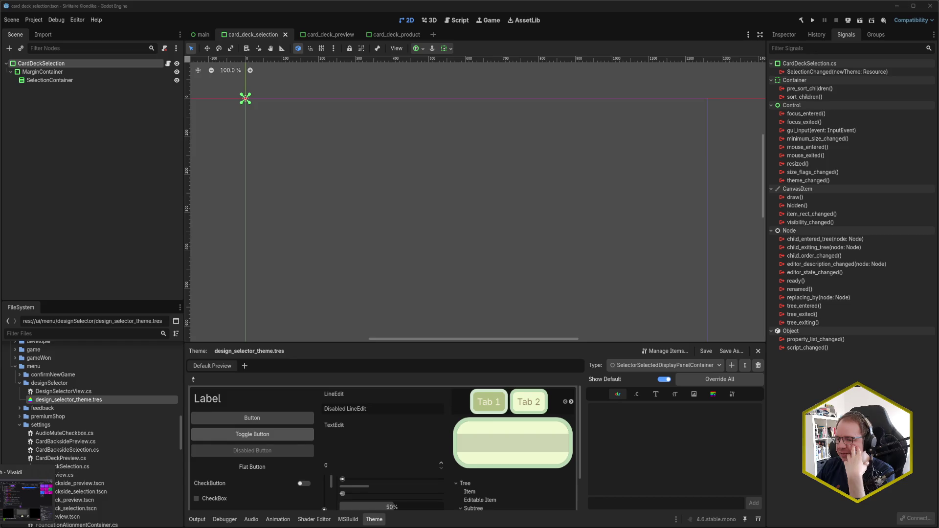
key(alt+Tab)
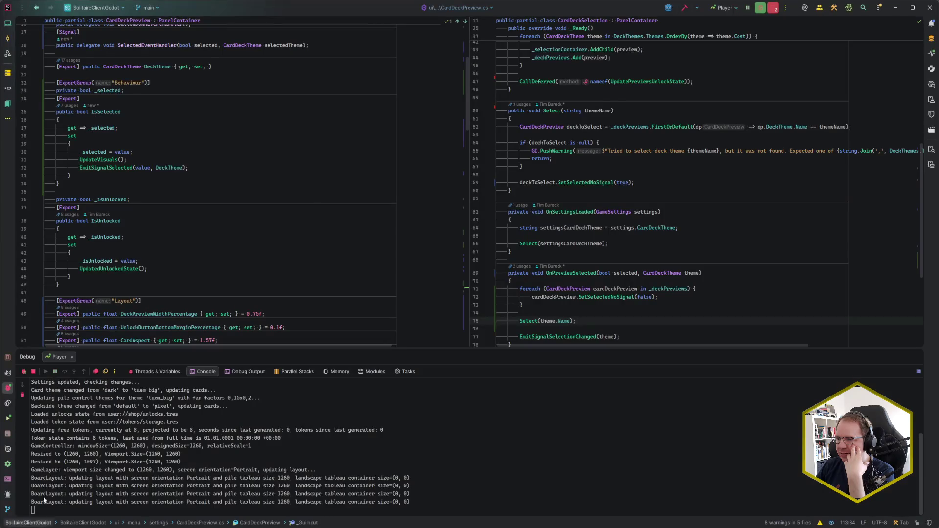
Step: Follow the IsSelected and IsUnlocked setters in CardDeckPreview.cs down to the release toggle at line 112
scroll(193, 263, down, 2)
scroll(653, 252, up, 6)
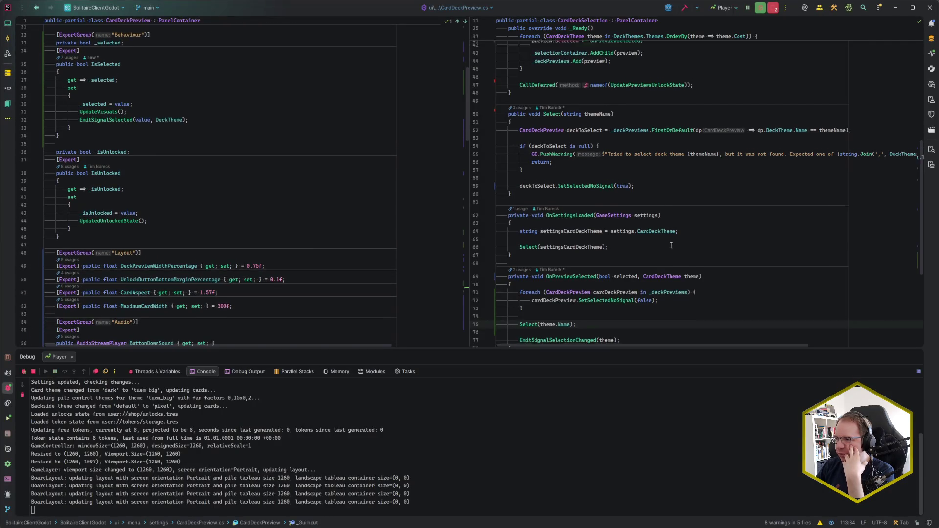
click(563, 177)
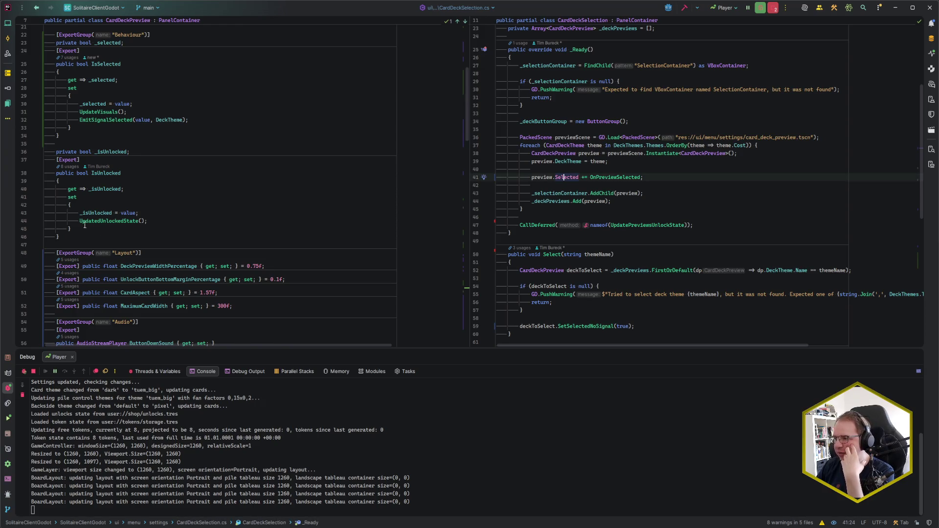
click(147, 221)
scroll(165, 221, down, 2)
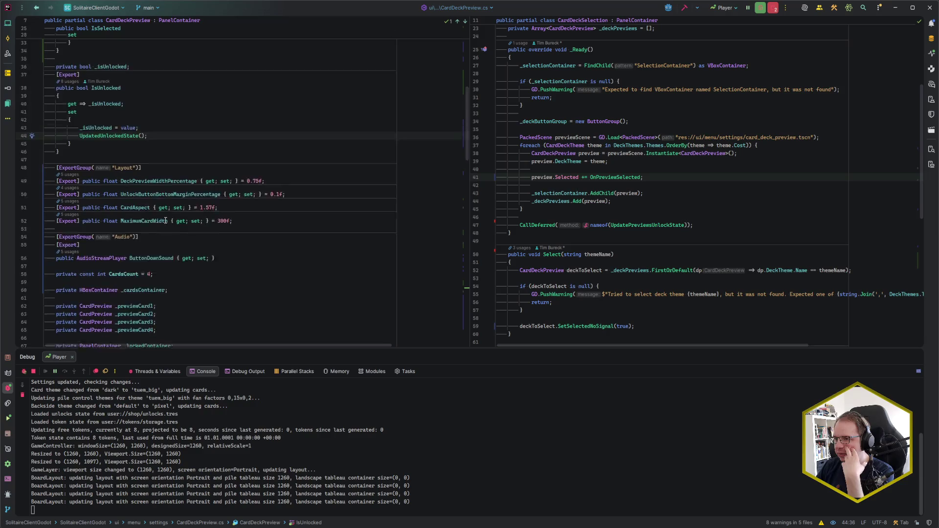
scroll(165, 220, up, 2)
click(135, 120)
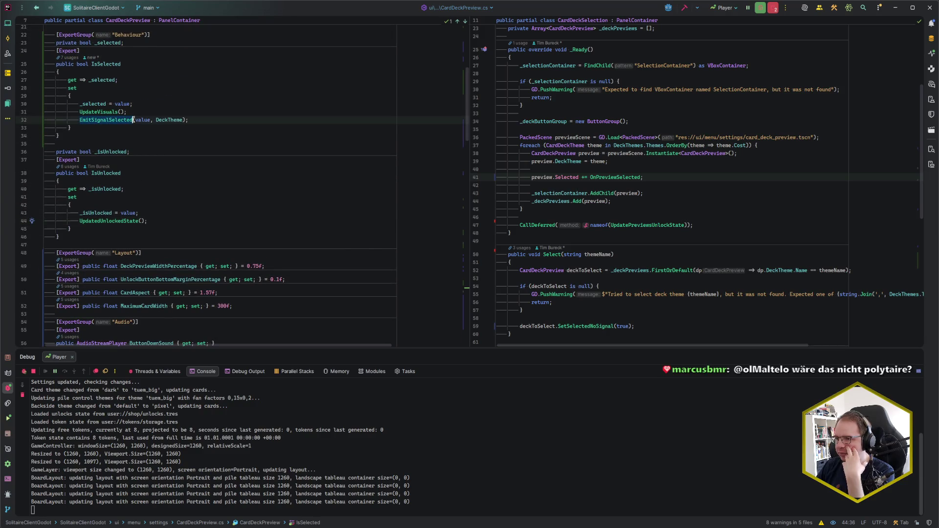
scroll(134, 132, down, 9)
scroll(134, 140, down, 11)
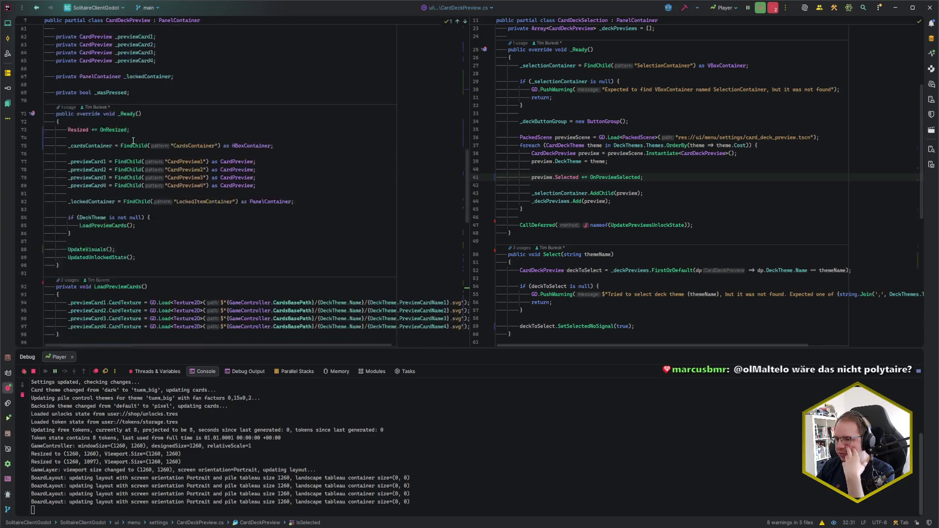
click(172, 278)
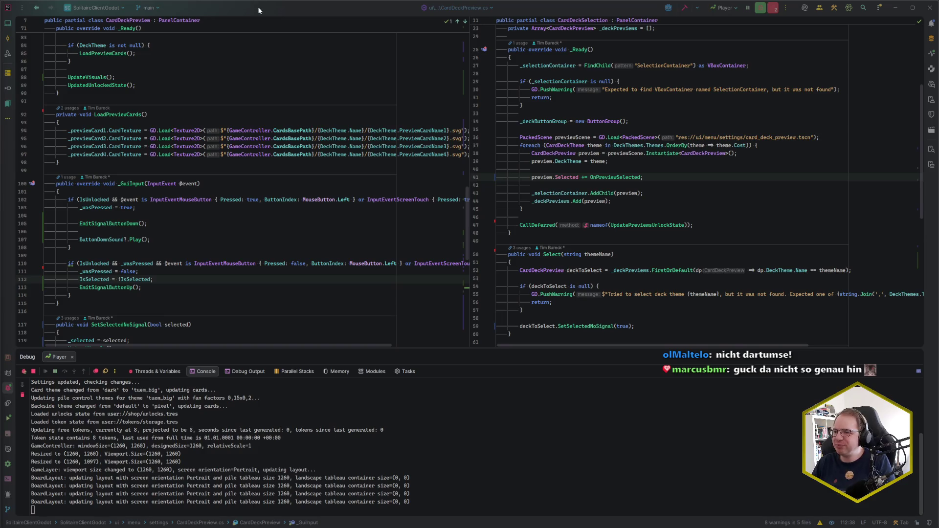
click(259, 8)
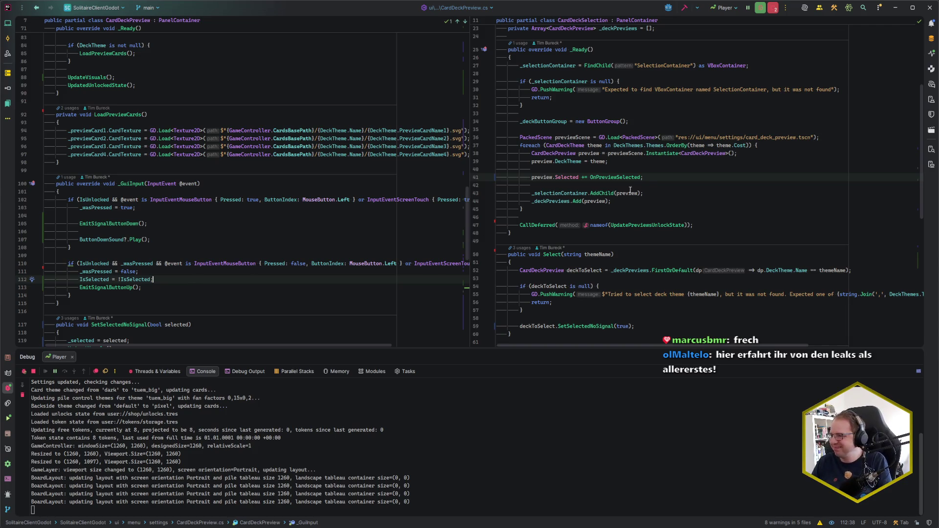
click(649, 177)
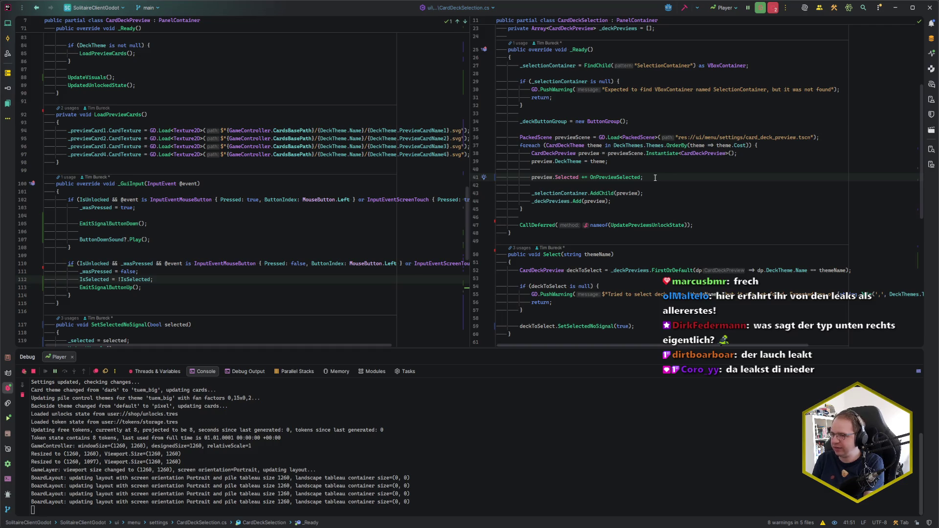
scroll(655, 178, down, 2)
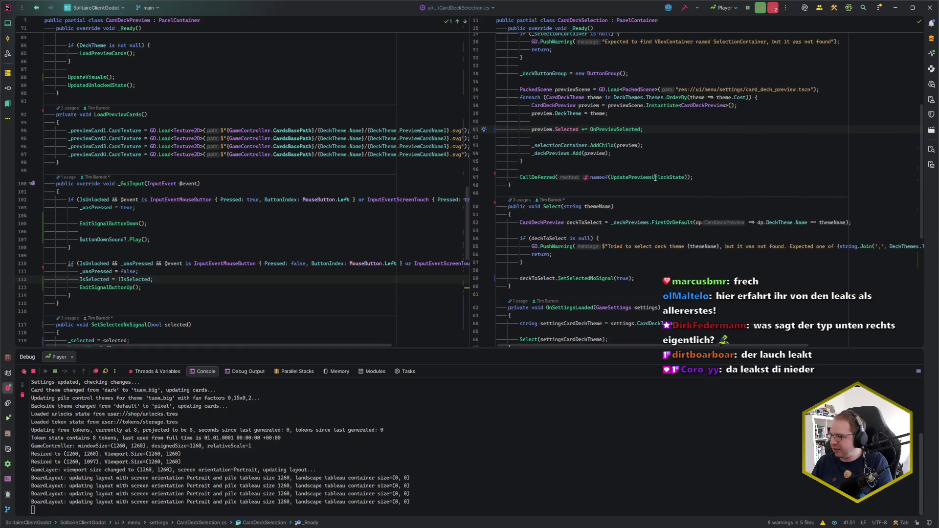
Step: Locate the OnPreviewSelected handler and jump to the Select definition in CardDeckSelection.cs
click(665, 138)
click(633, 129)
scroll(690, 189, down, 6)
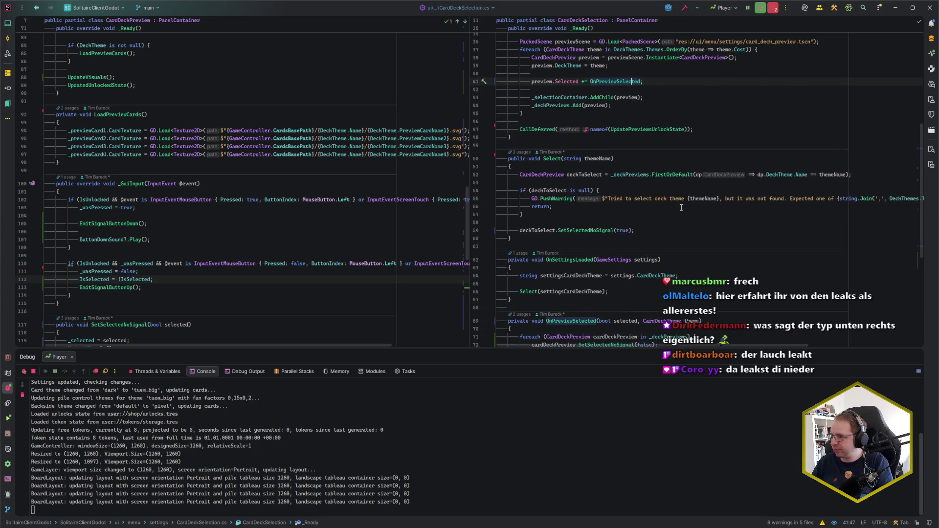
mouse_move(520, 241)
mouse_down()
mouse_move(586, 289)
mouse_move(598, 272)
mouse_up()
click(550, 257)
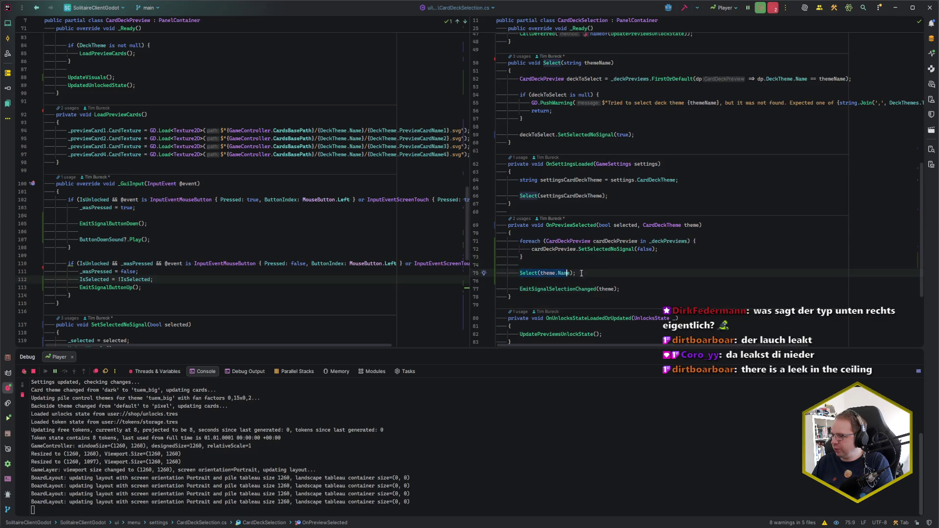
click(598, 273)
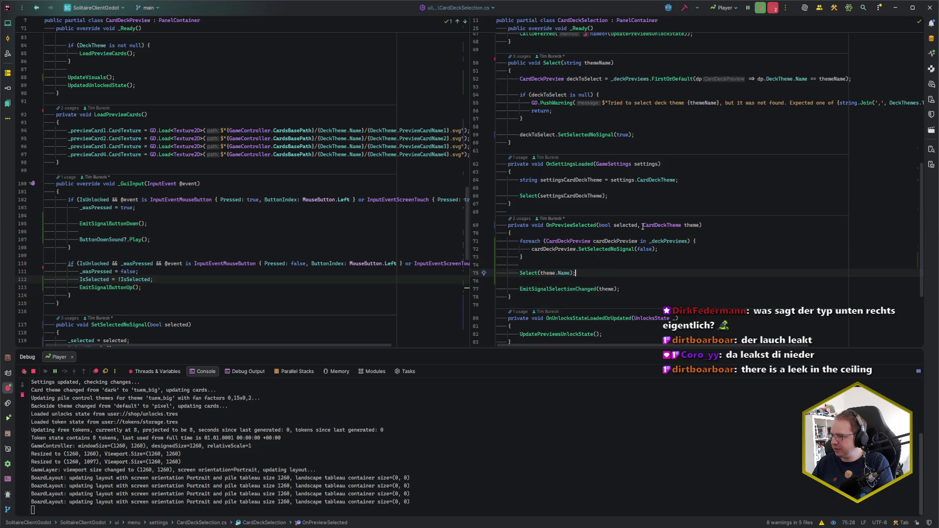
key(Left)
key(Left)
key(Left)
click(528, 273)
key(ctrl+alt+Left)
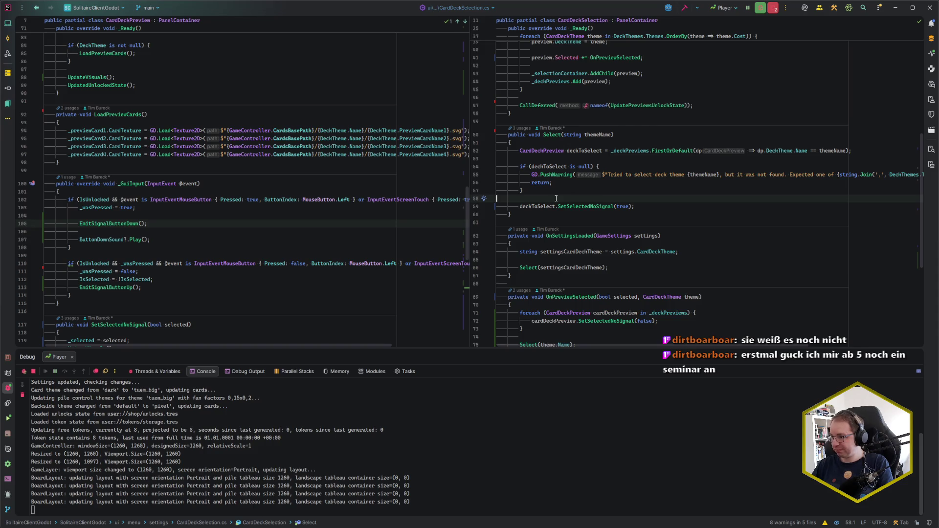
Step: Add a breakpoint at line 71 on the loop that deselects every deck preview
scroll(488, 281, down, 2)
click(481, 265)
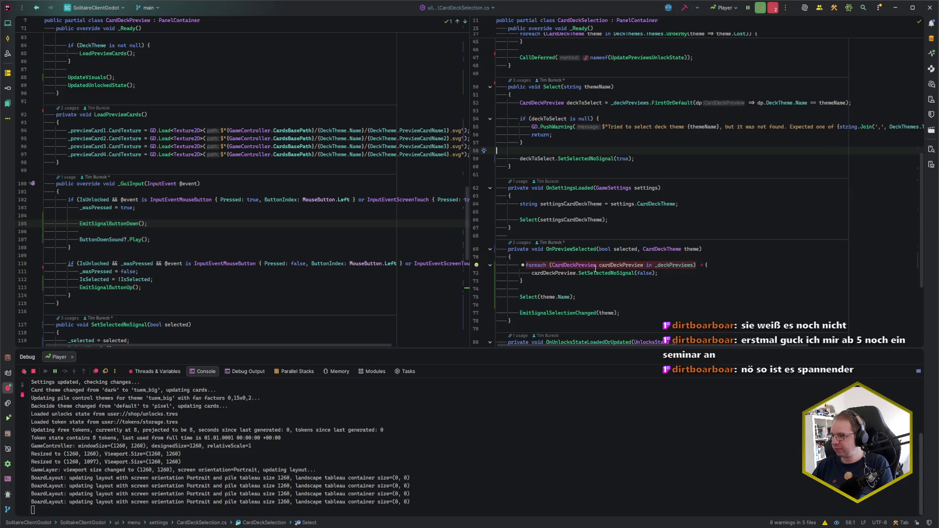
click(598, 288)
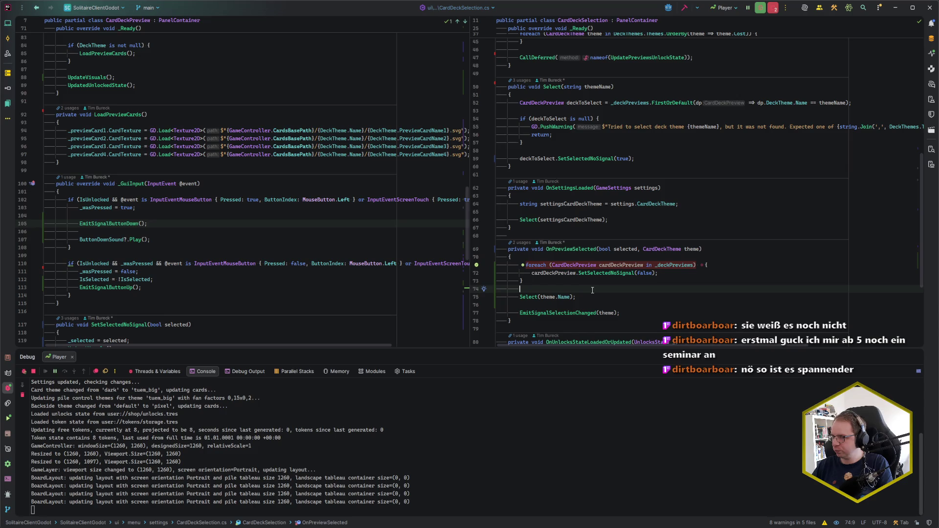
scroll(592, 290, up, 7)
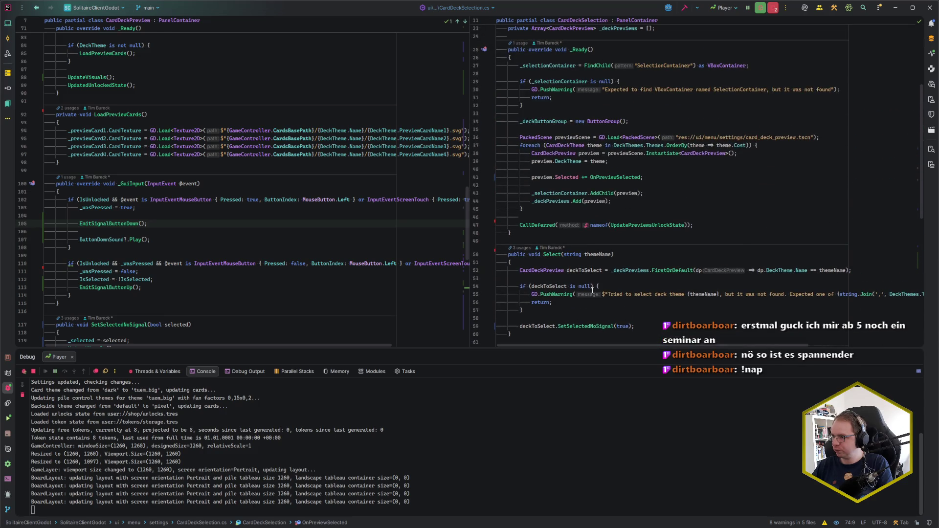
scroll(592, 290, down, 10)
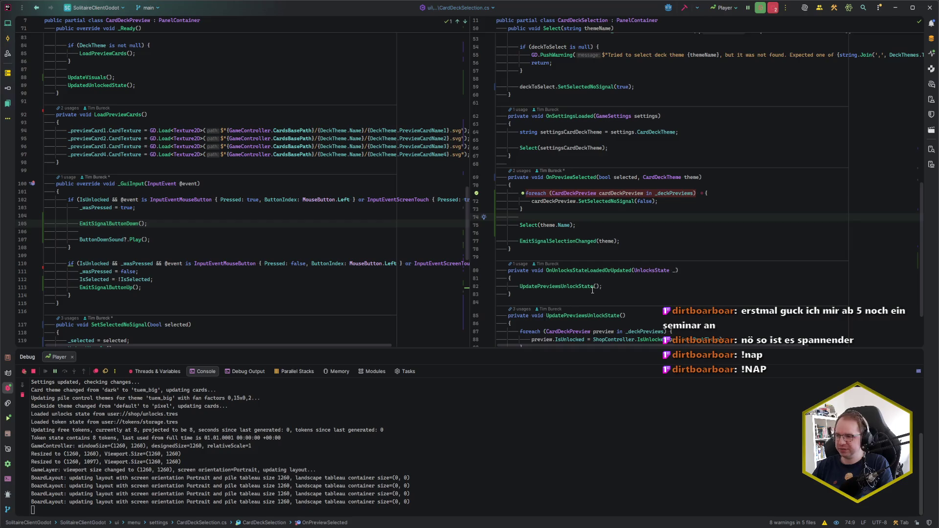
scroll(592, 290, up, 1)
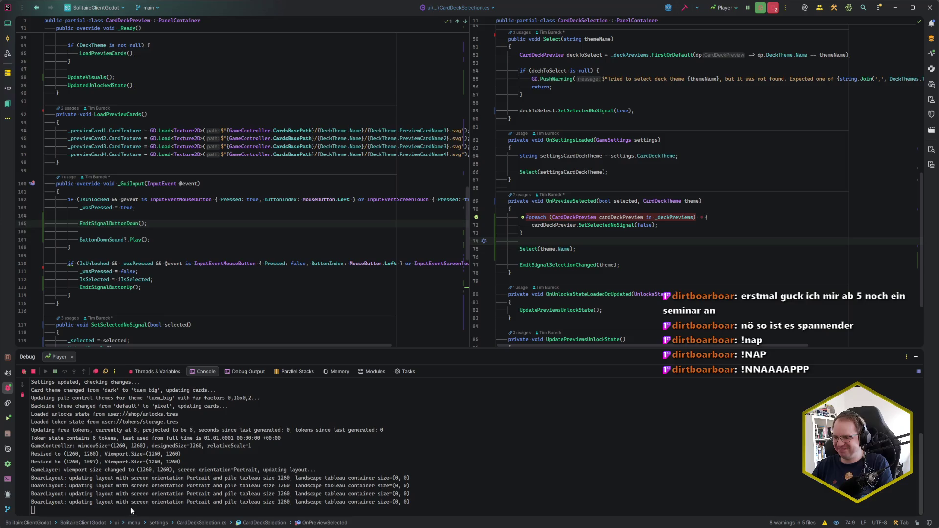
key(alt+Tab)
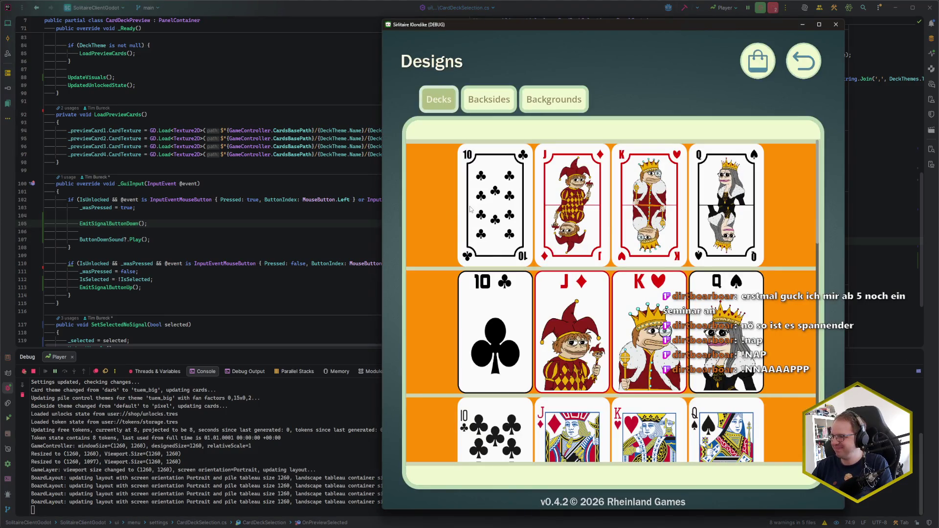
Step: Pick a deck preview to hit the breakpoint, add one on Select(theme.Name), and continue
click(471, 210)
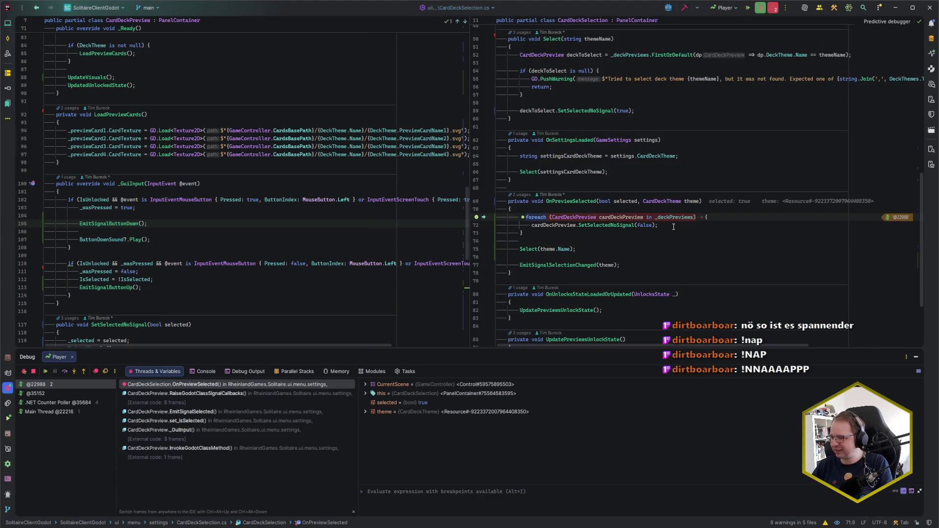
mouse_move(625, 201)
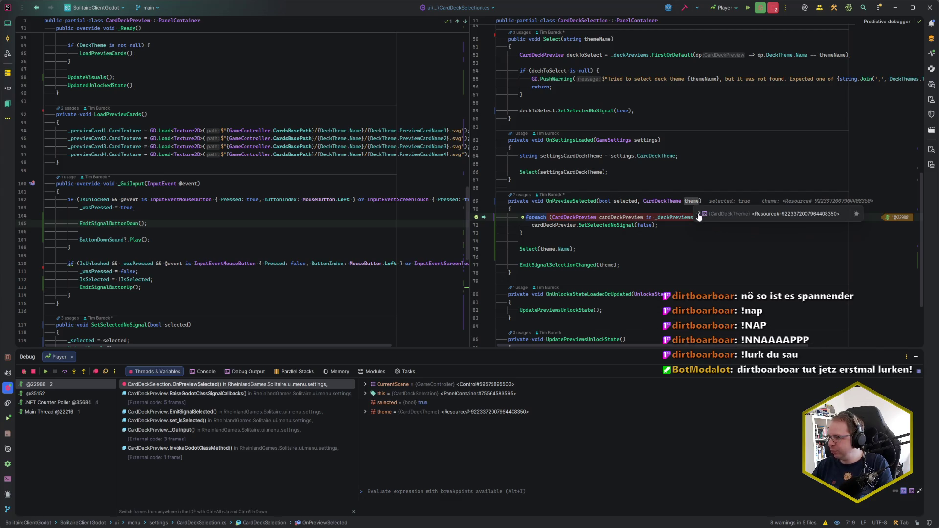
click(699, 214)
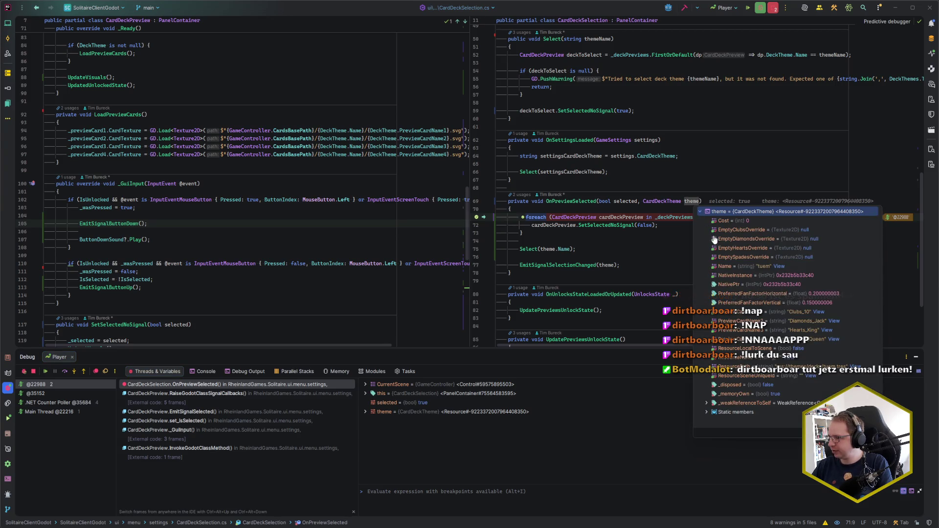
click(611, 249)
key(ctrl+F8)
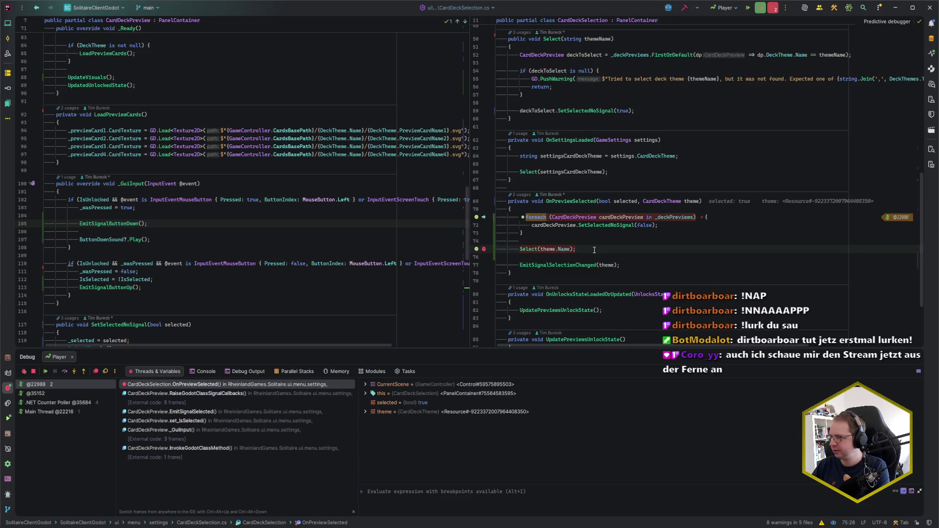
key(F9)
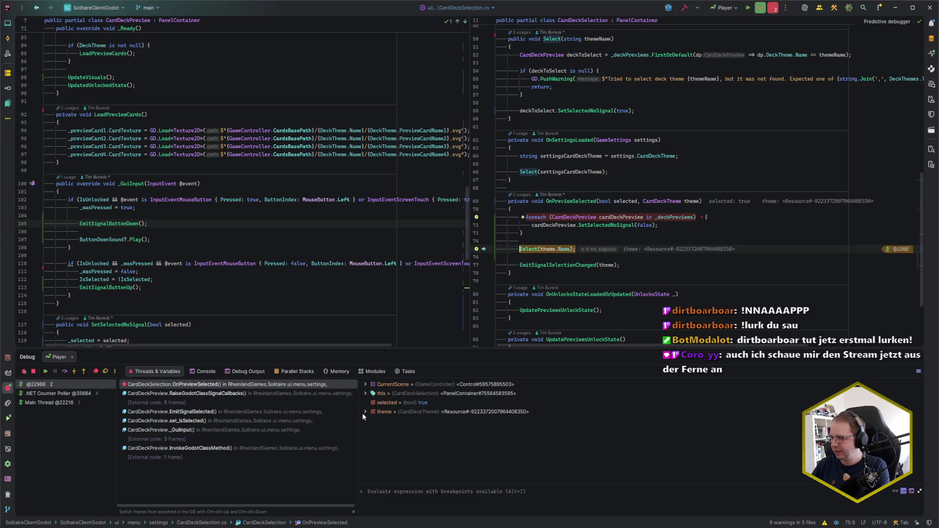
Step: Expand the deck selection object's fields and open the _deckPreviews entries in Variables
click(366, 394)
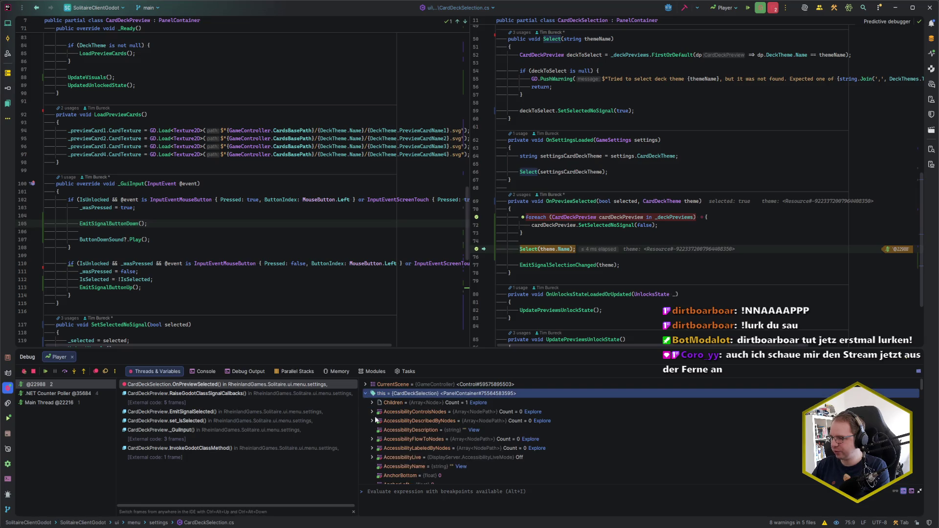
scroll(382, 430, down, 5)
scroll(382, 430, down, 8)
scroll(382, 430, down, 4)
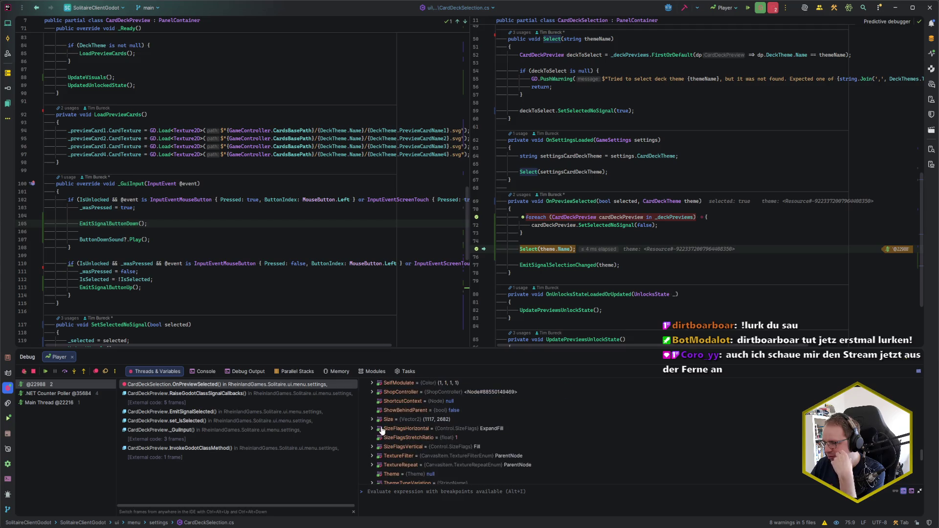
scroll(373, 423, down, 2)
scroll(373, 424, down, 3)
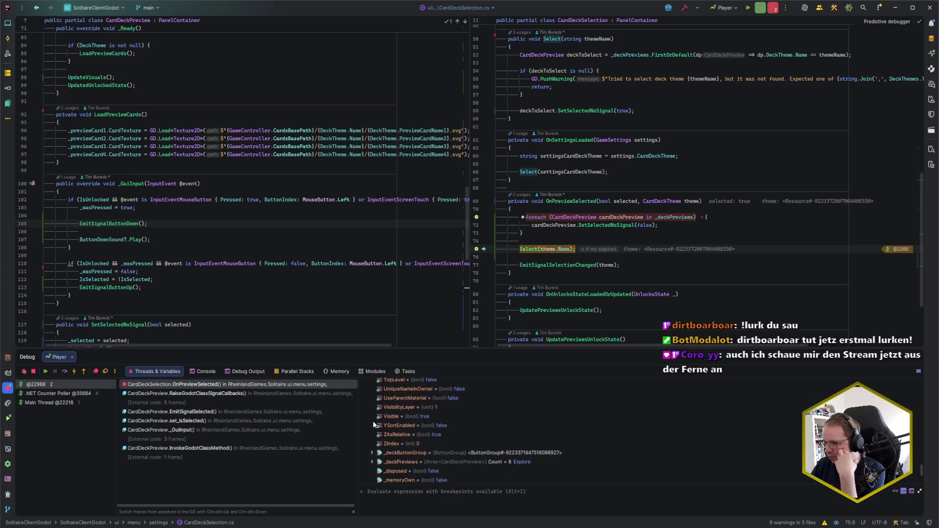
click(373, 428)
click(372, 429)
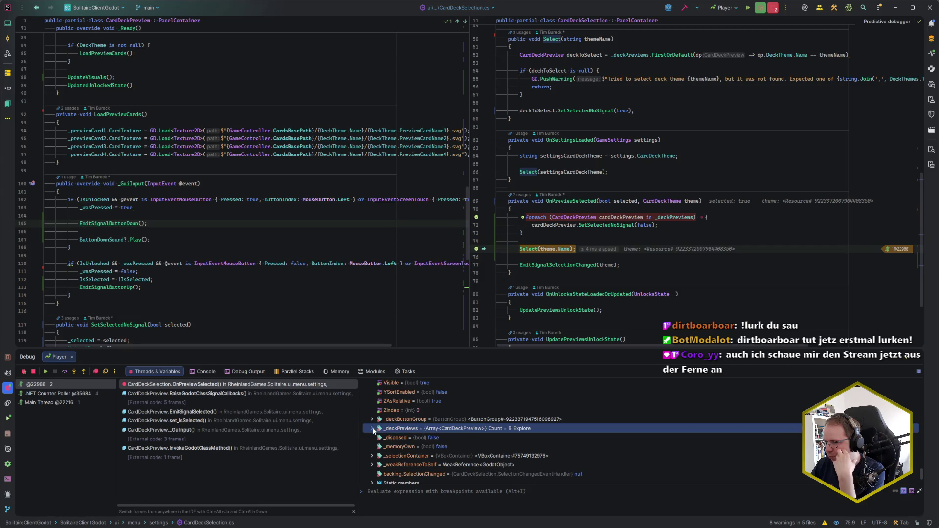
scroll(380, 415, down, 1)
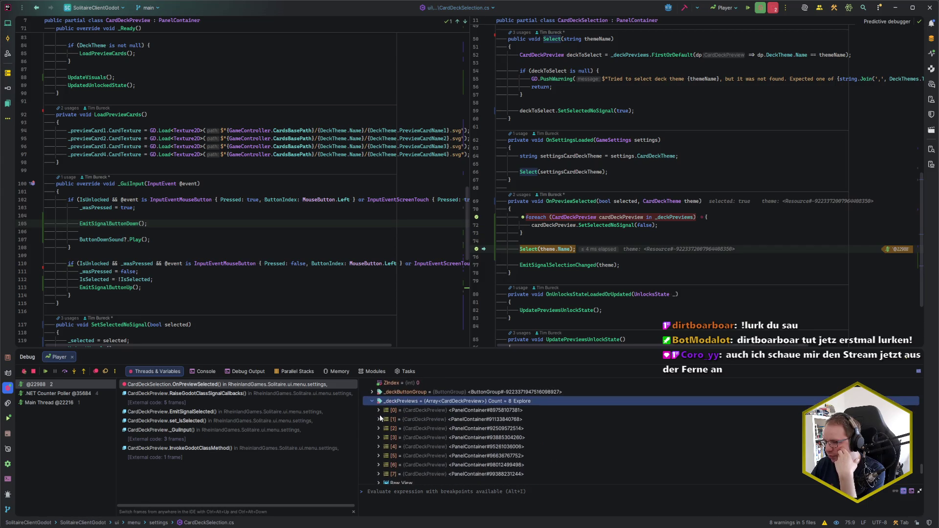
click(377, 409)
Step: Select the _deckPreviews collection (Count = 8) and enlarge the Variables area
scroll(378, 417, down, 1)
scroll(378, 417, down, 5)
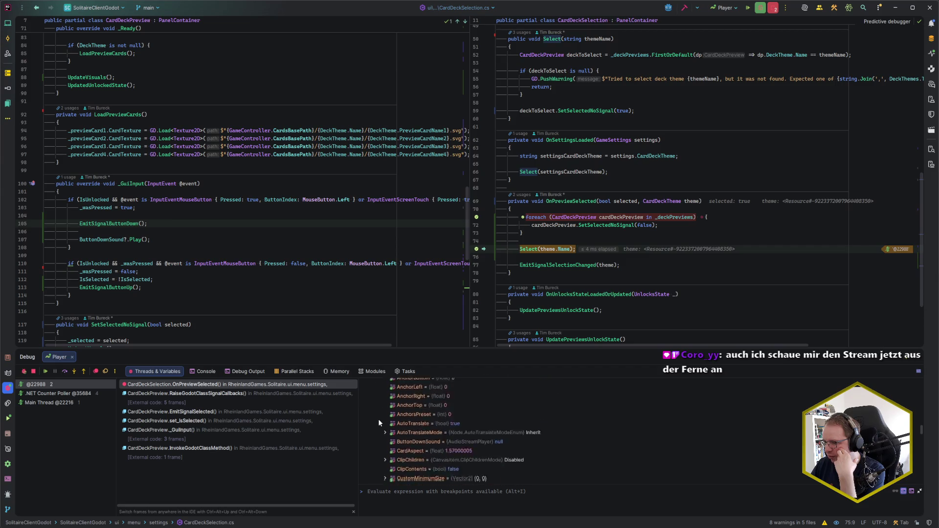
scroll(377, 418, down, 15)
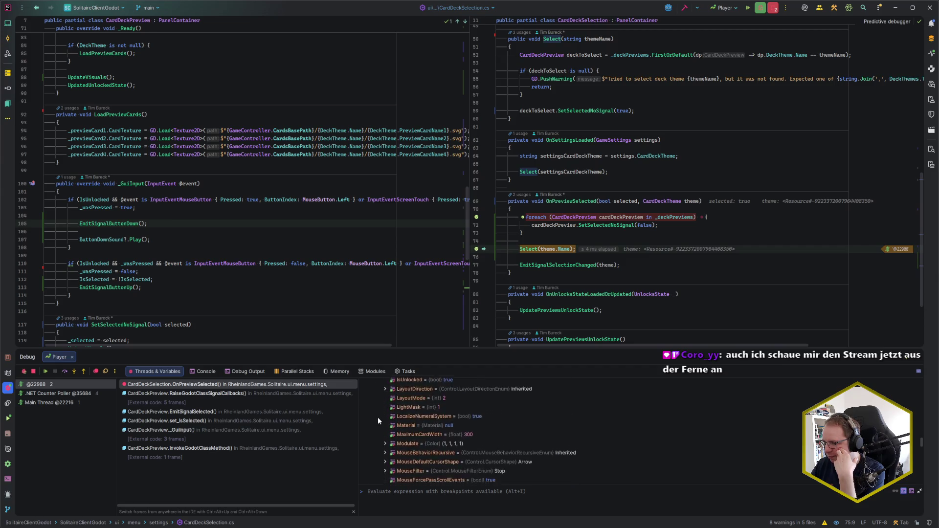
scroll(378, 418, up, 10)
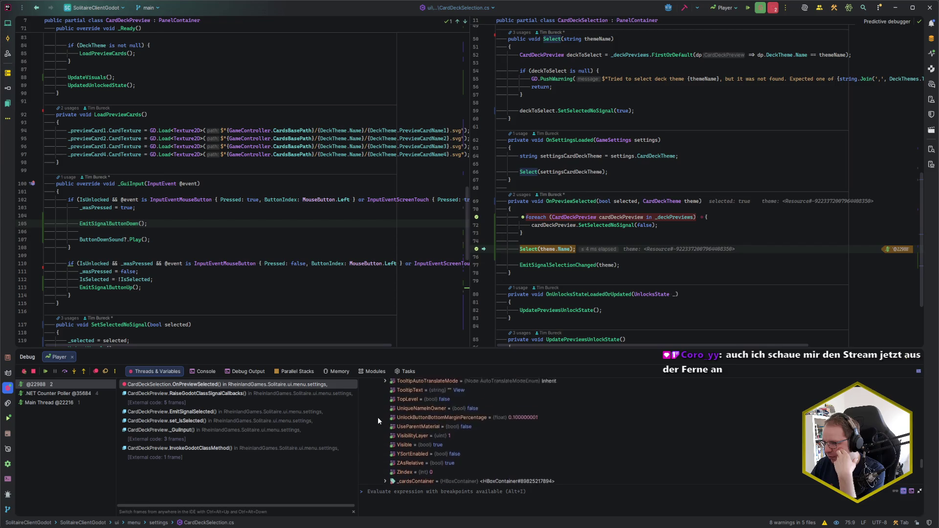
scroll(396, 423, up, 5)
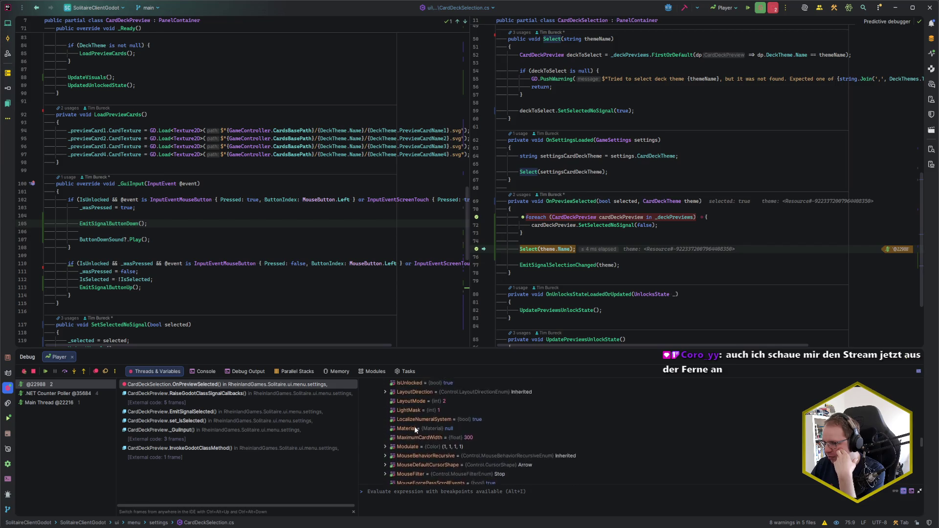
scroll(380, 415, down, 10)
click(378, 482)
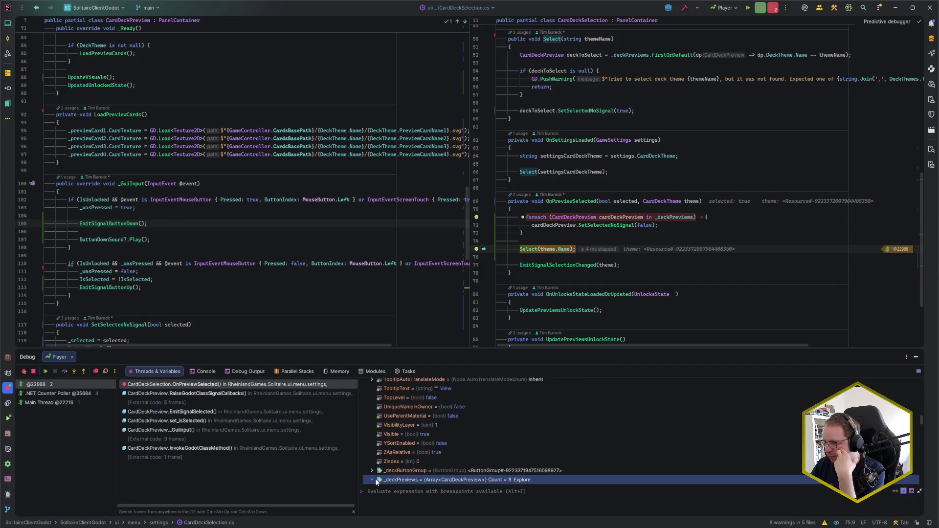
scroll(378, 483, down, 2)
drag(396, 349, 396, 251)
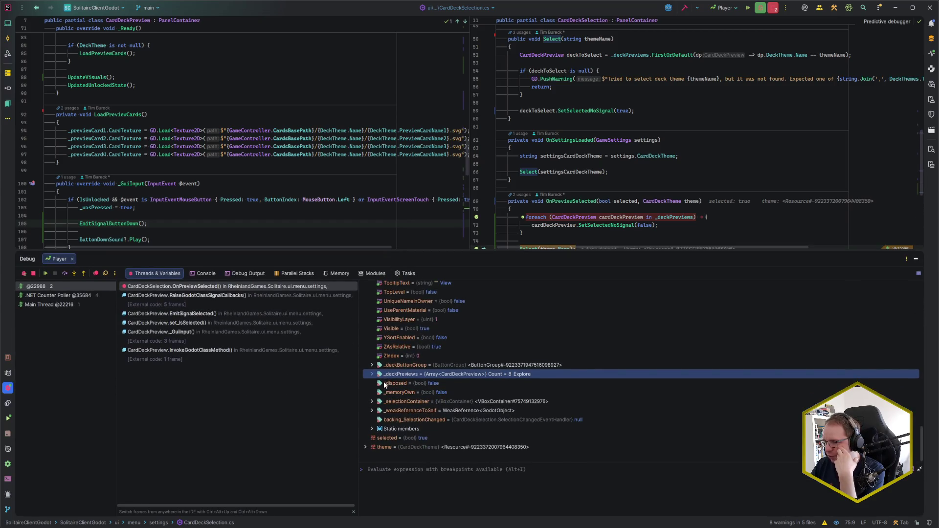
Step: Expand _deckPreviews to show its eight previews and open Evaluate Expression with Alt+F8
scroll(383, 382, up, 3)
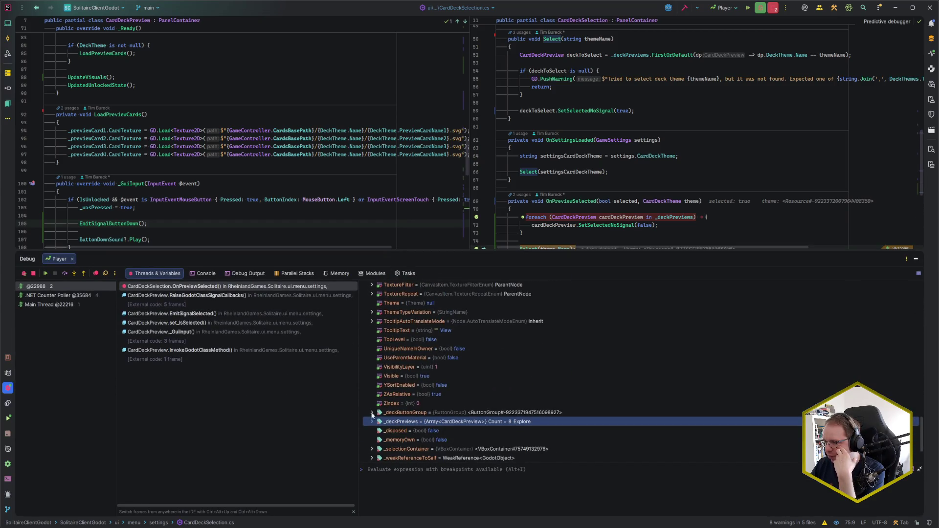
click(370, 423)
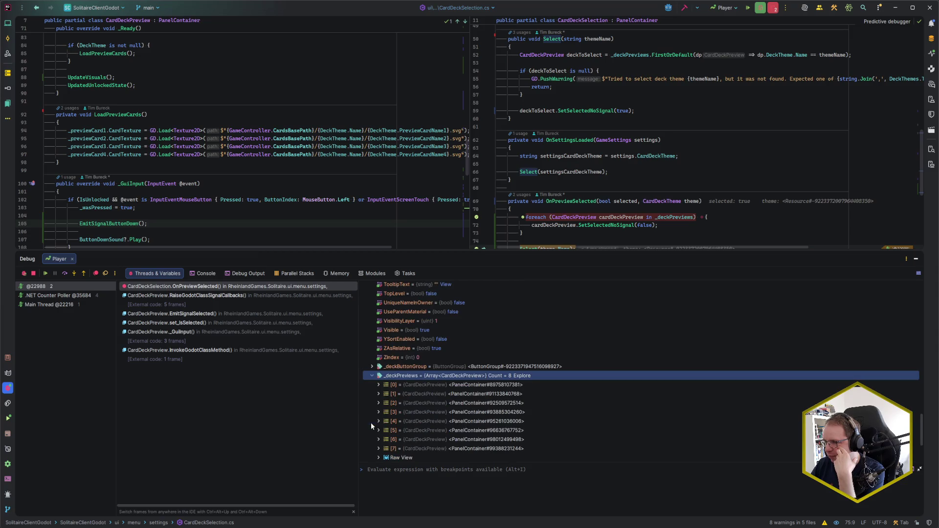
scroll(446, 363, up, 15)
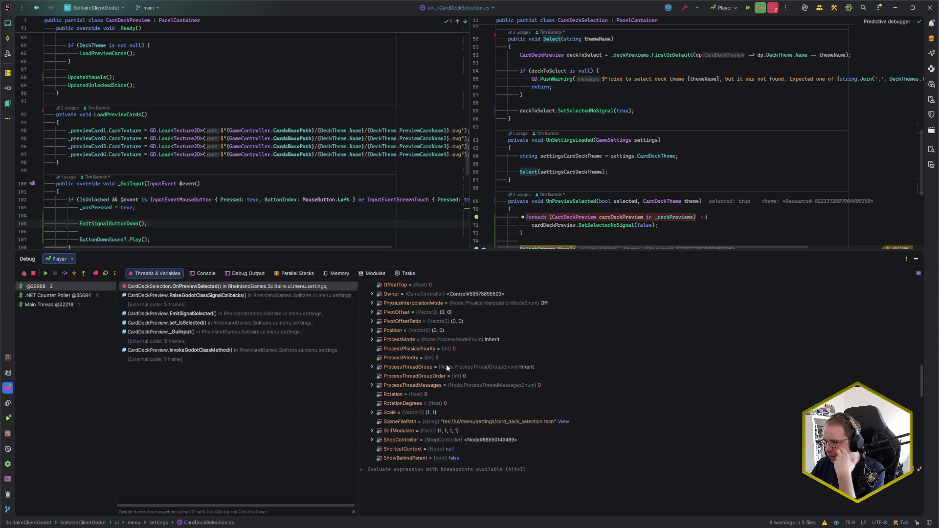
scroll(446, 364, up, 10)
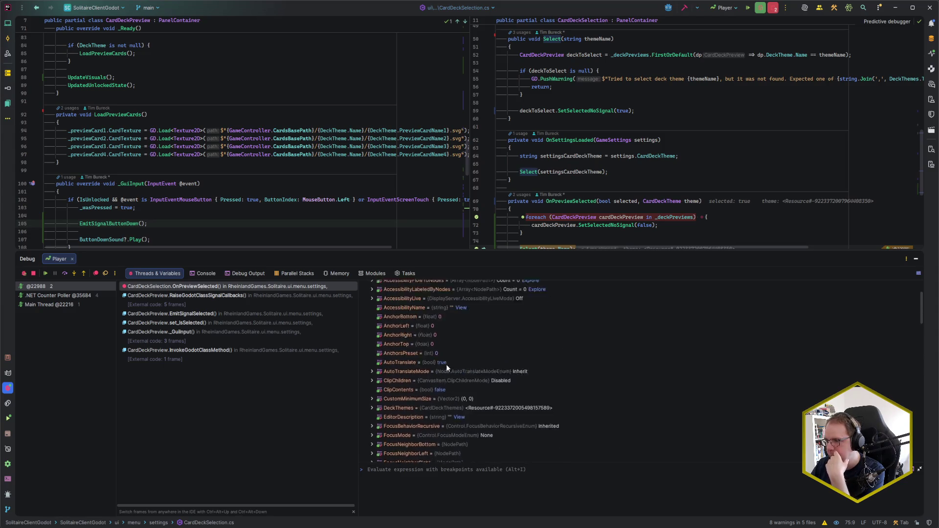
key(alt+F8)
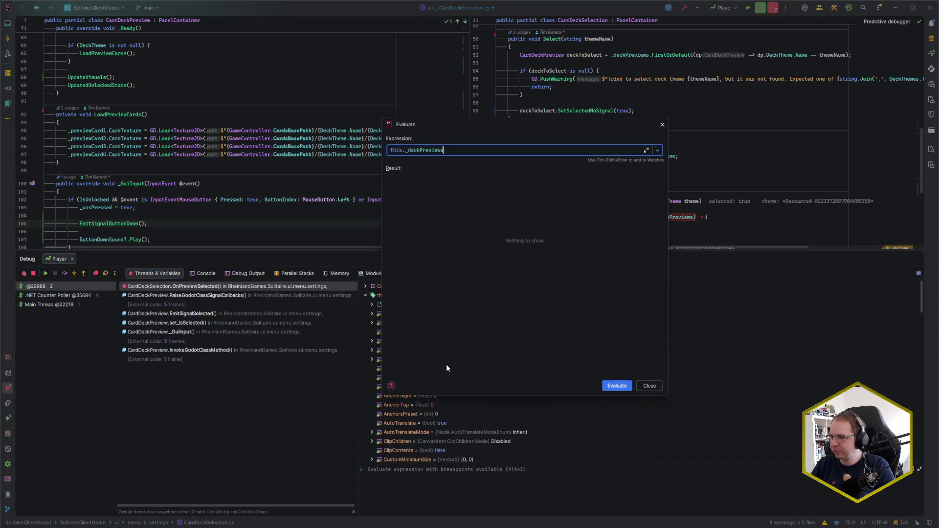
Step: Evaluate this._deckPreviews.Where(p => p.IsSelected == false).ToList(), inspect the FileNotFoundException, and close
text(.)
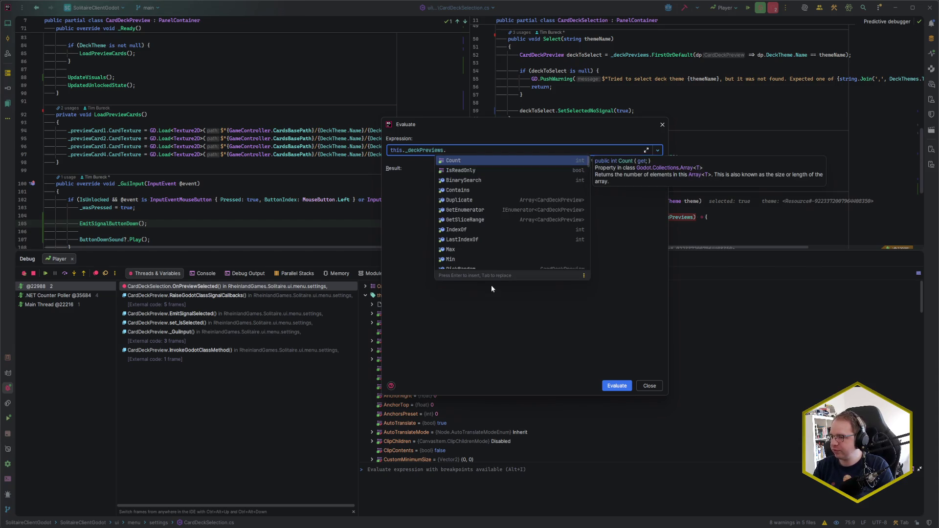
text(Whe)
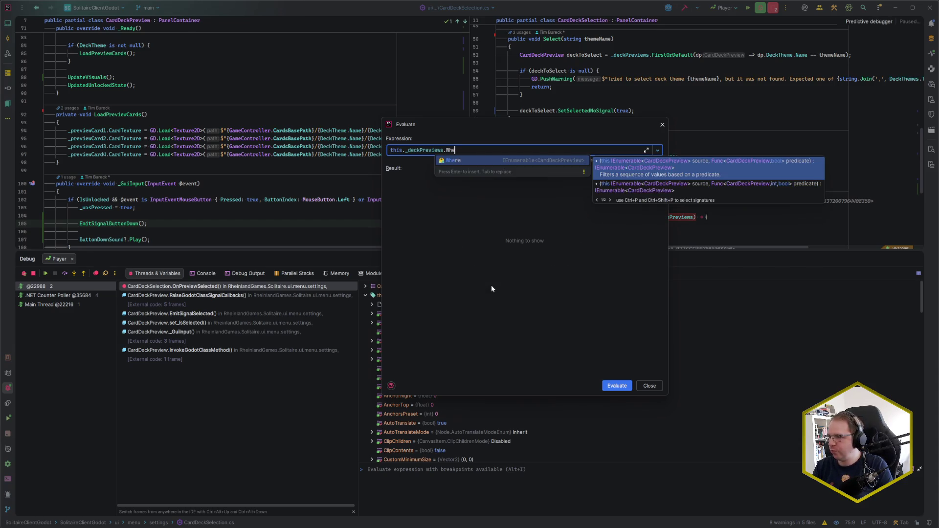
key(Return)
text(p => p.)
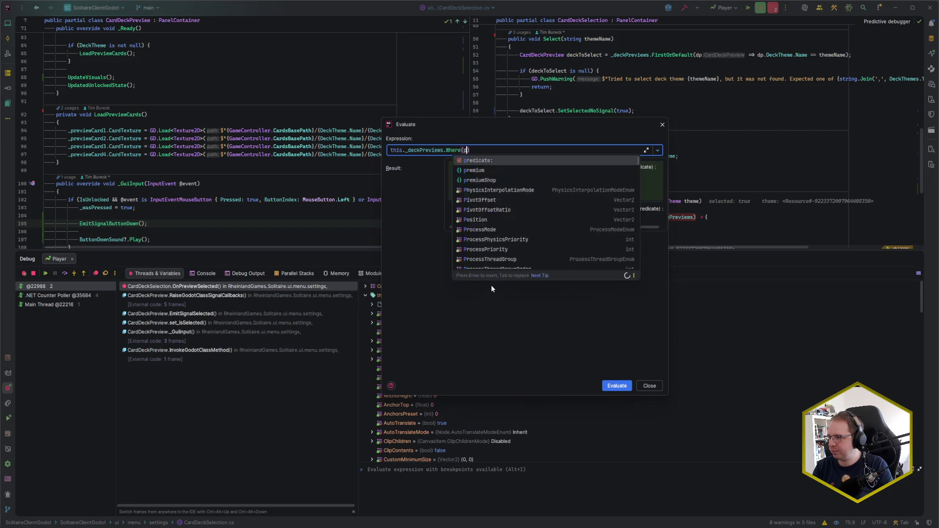
text(IsSelected == f)
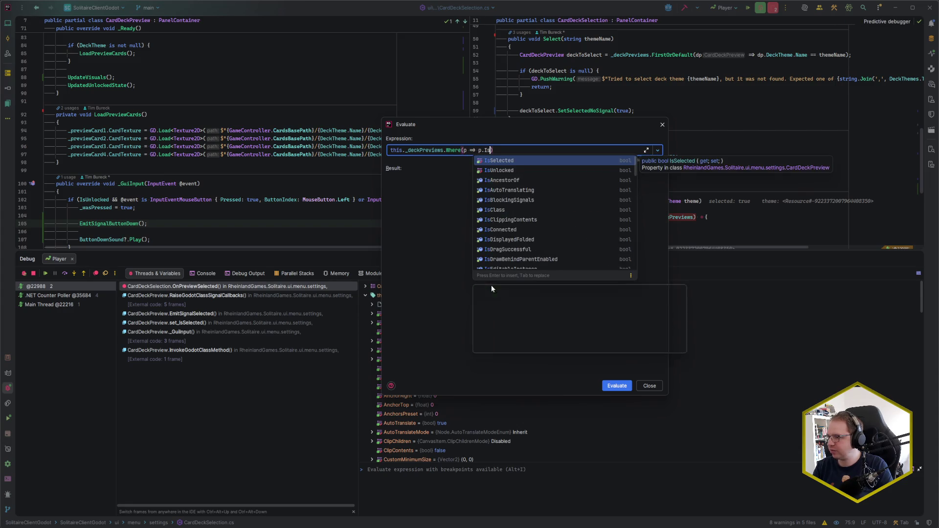
text(alse).ToList())
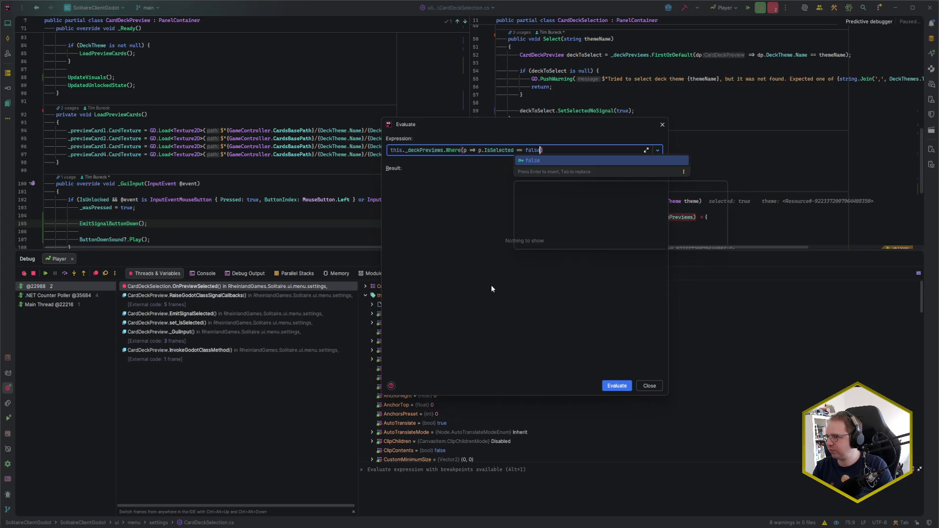
key(Return)
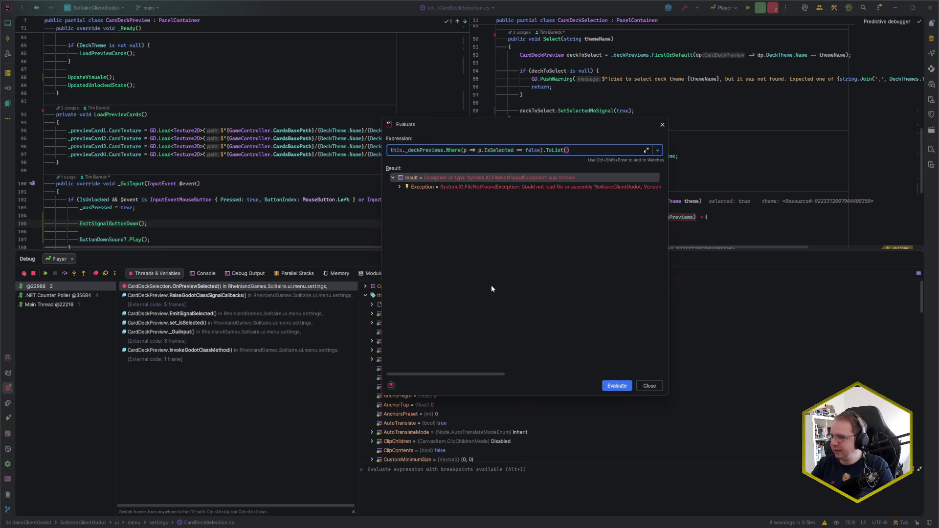
mouse_move(488, 374)
mouse_down()
mouse_move(648, 381)
mouse_move(388, 379)
mouse_up()
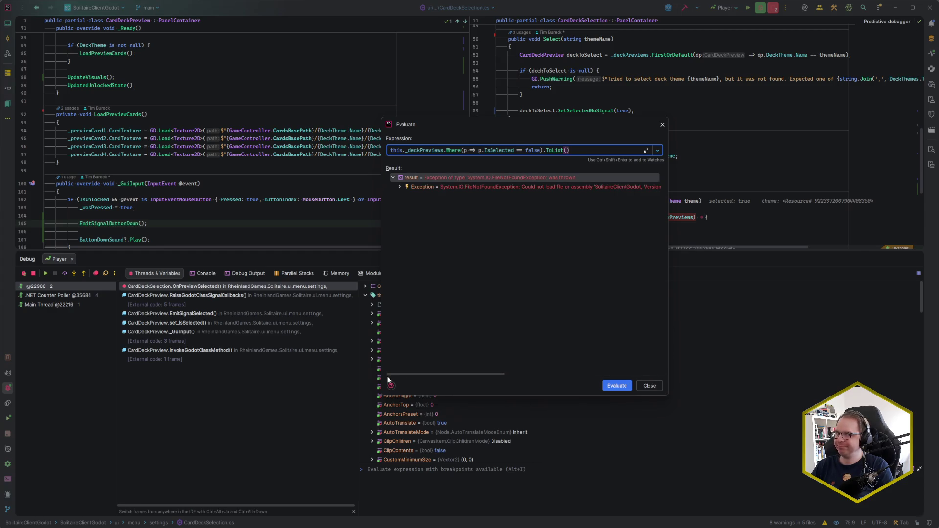
click(649, 386)
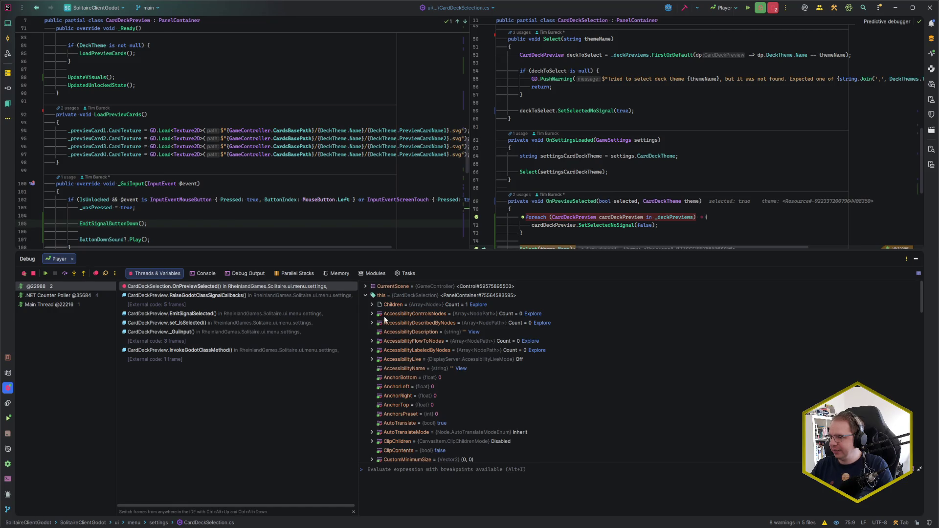
Step: Expand _deckPreviews in Variables and inspect the properties of deck previews [1] and [2]
scroll(421, 367, down, 10)
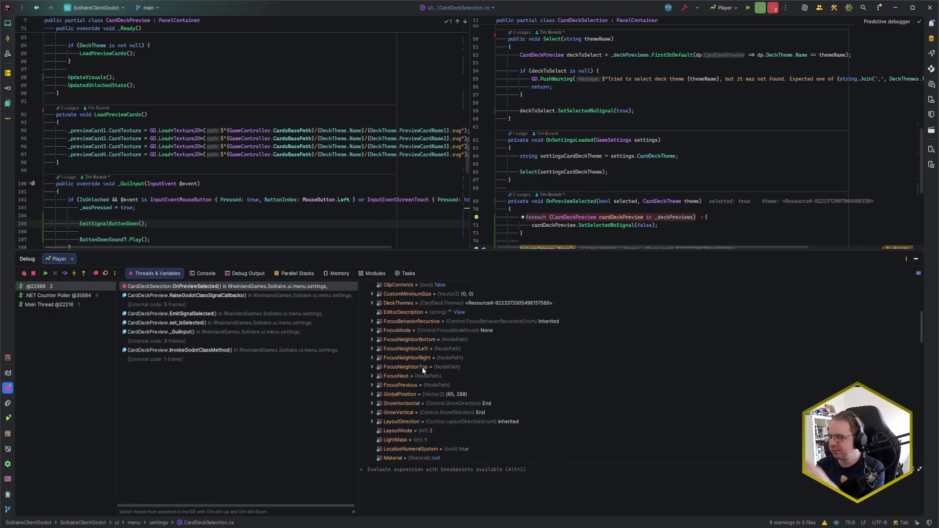
scroll(421, 367, down, 10)
double_click(397, 371)
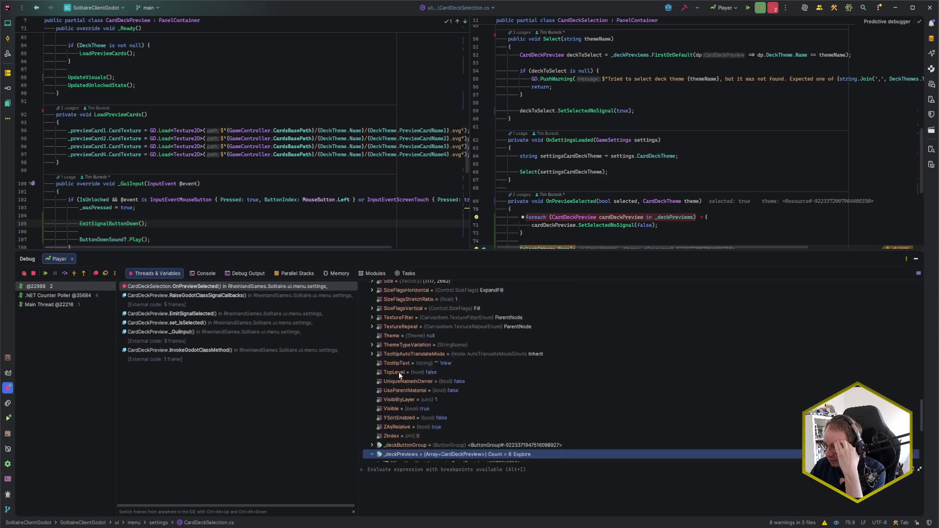
scroll(382, 372, down, 3)
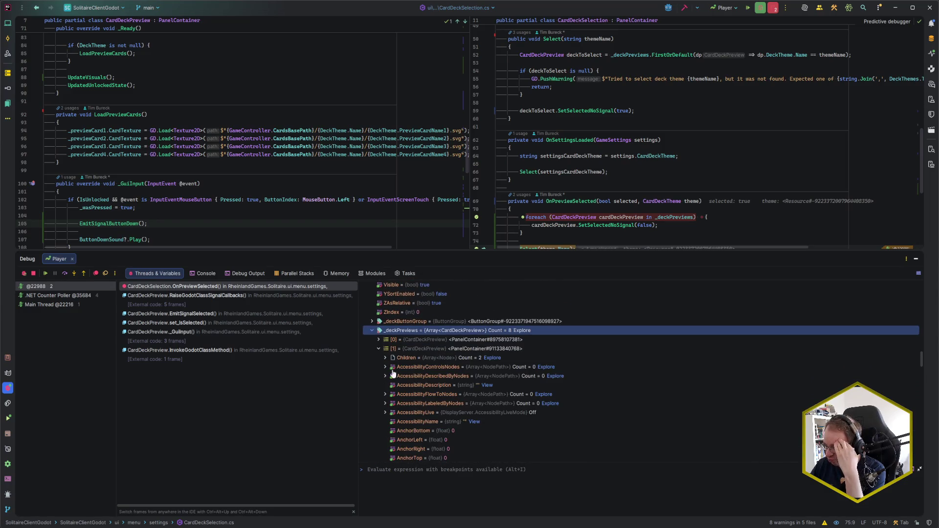
click(378, 348)
scroll(403, 377, down, 5)
scroll(404, 383, down, 9)
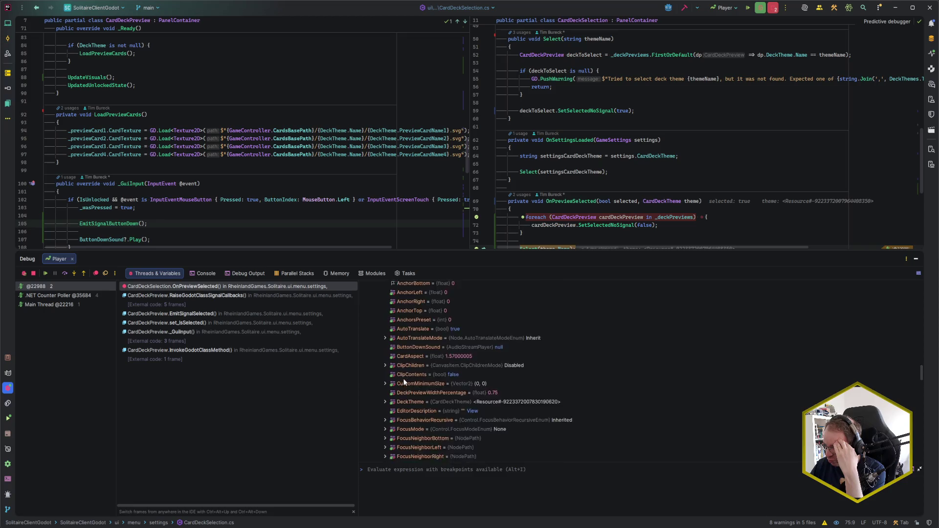
scroll(414, 366, down, 15)
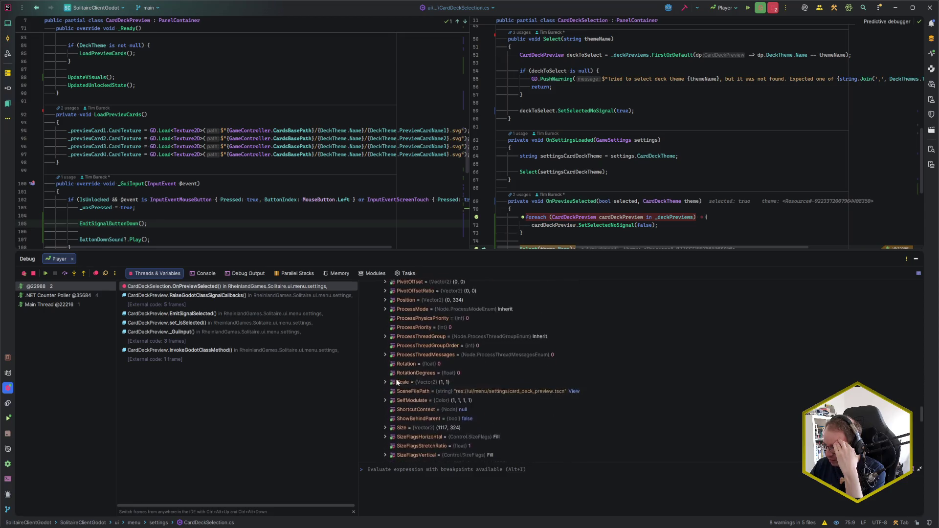
click(378, 385)
scroll(415, 385, down, 5)
scroll(434, 385, down, 2)
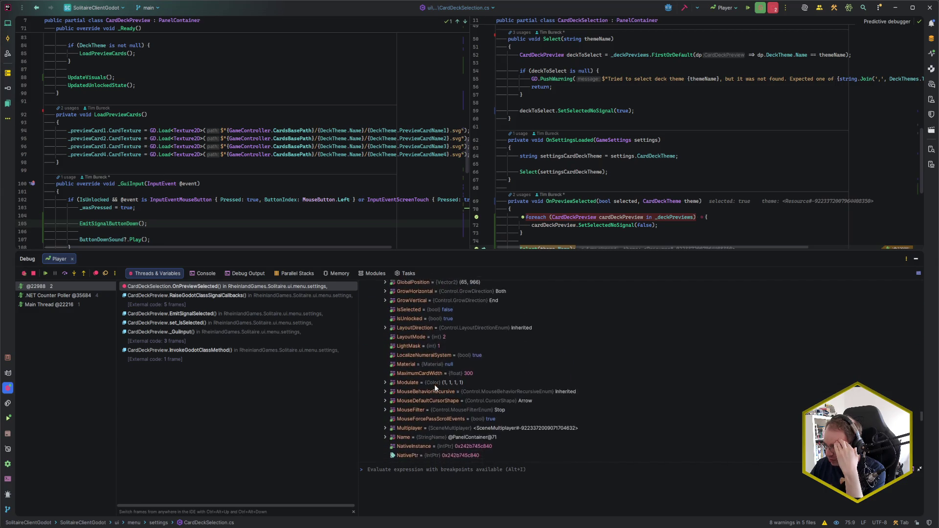
scroll(416, 374, down, 10)
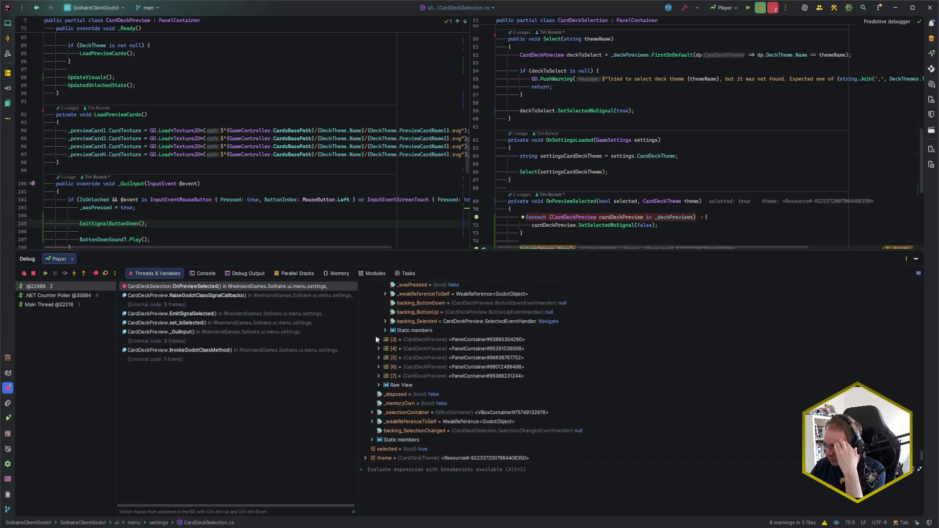
Step: Inspect the properties of deck previews [3], [5] and the seventh preview in Variables
click(377, 341)
scroll(432, 369, down, 3)
scroll(433, 369, down, 15)
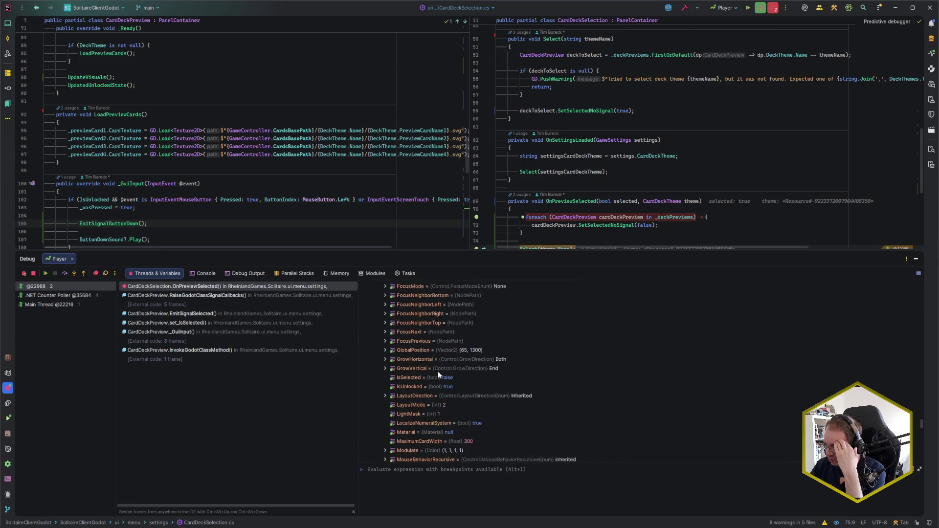
scroll(391, 388, up, 10)
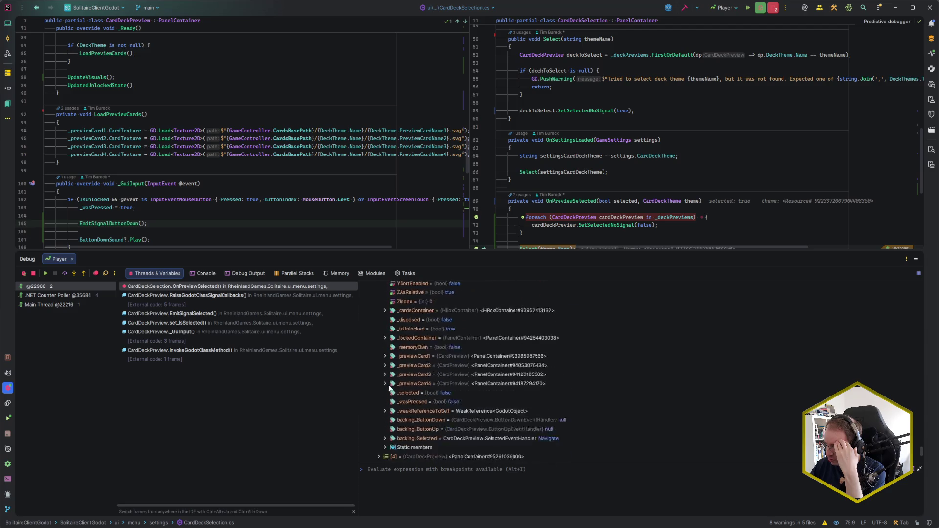
scroll(428, 388, down, 5)
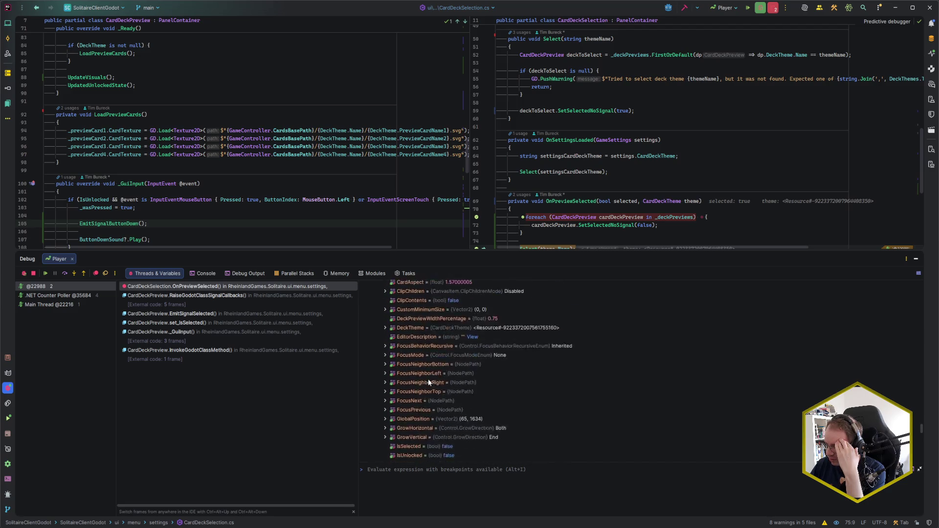
scroll(427, 381, up, 2)
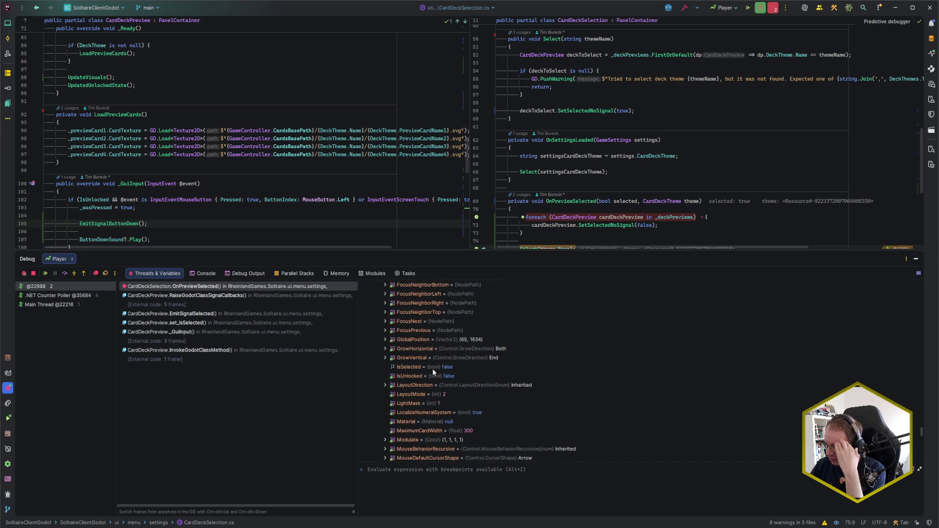
scroll(413, 388, down, 10)
scroll(399, 391, down, 10)
click(379, 386)
scroll(456, 367, down, 5)
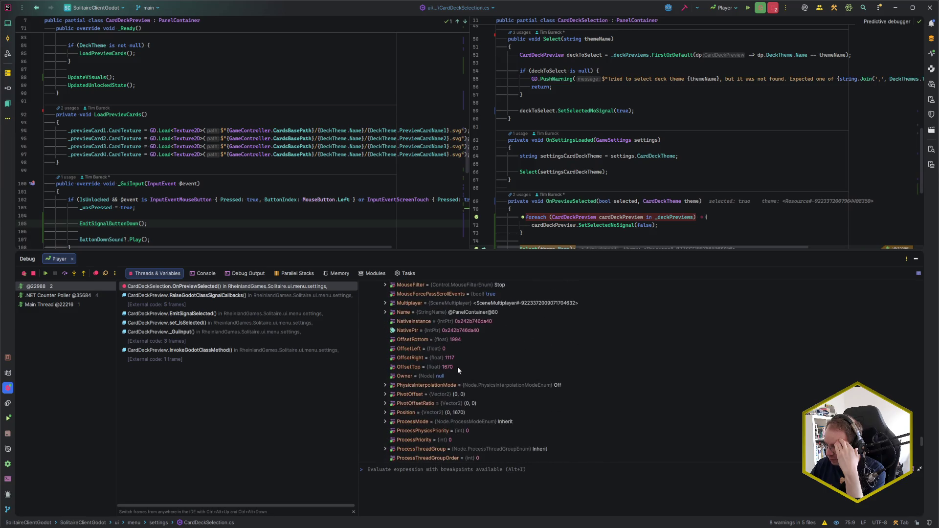
scroll(456, 367, up, 5)
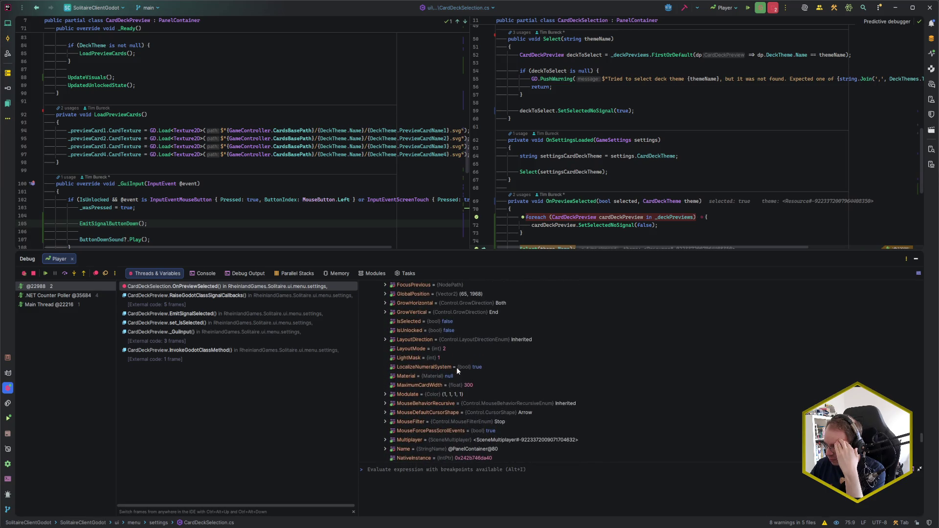
scroll(447, 332, down, 10)
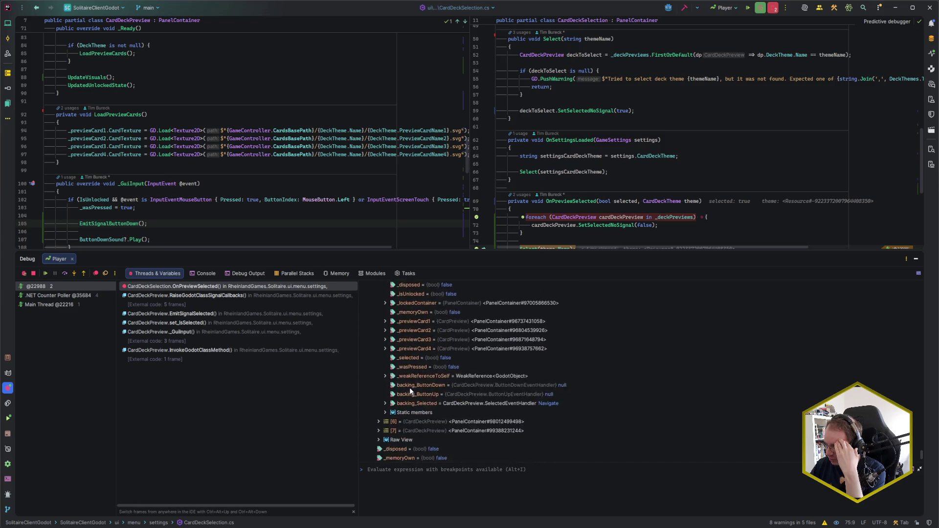
scroll(409, 390, up, 8)
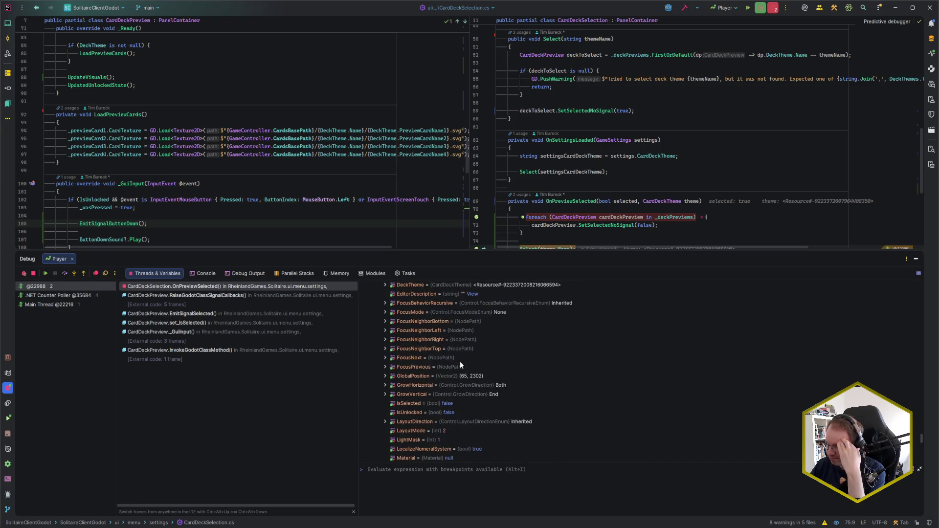
scroll(457, 366, down, 4)
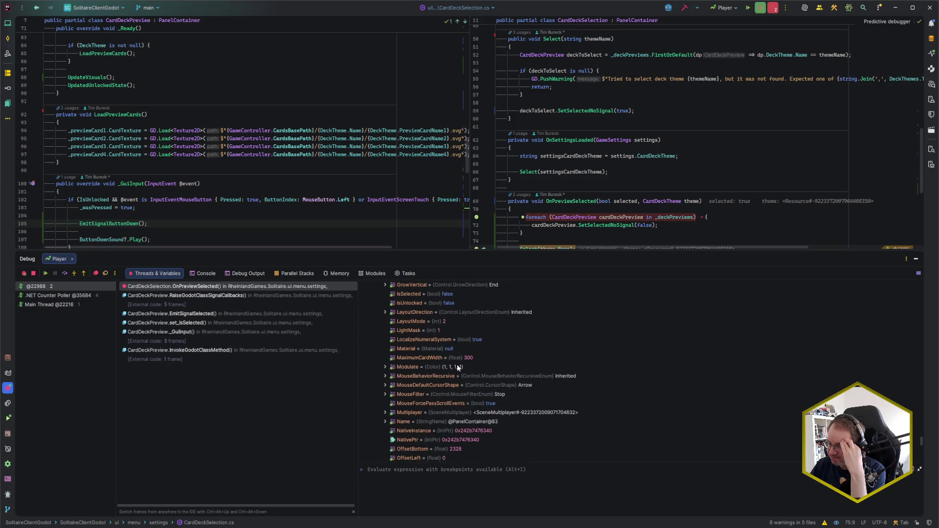
scroll(456, 365, down, 2)
scroll(457, 364, up, 3)
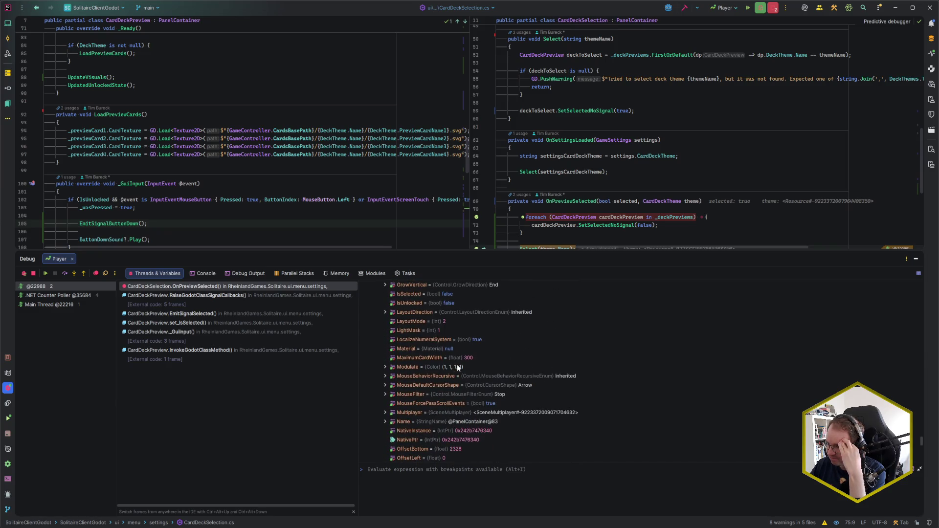
scroll(426, 378, down, 10)
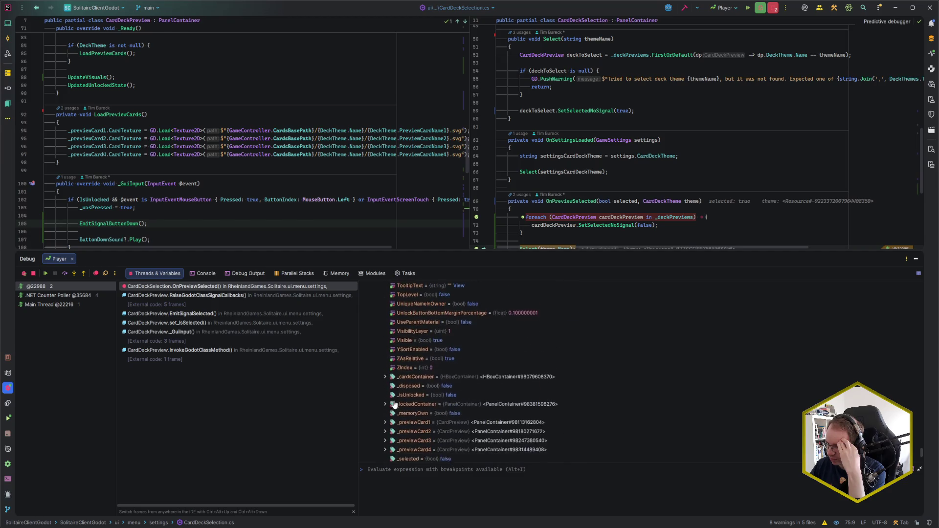
click(378, 394)
scroll(450, 368, down, 10)
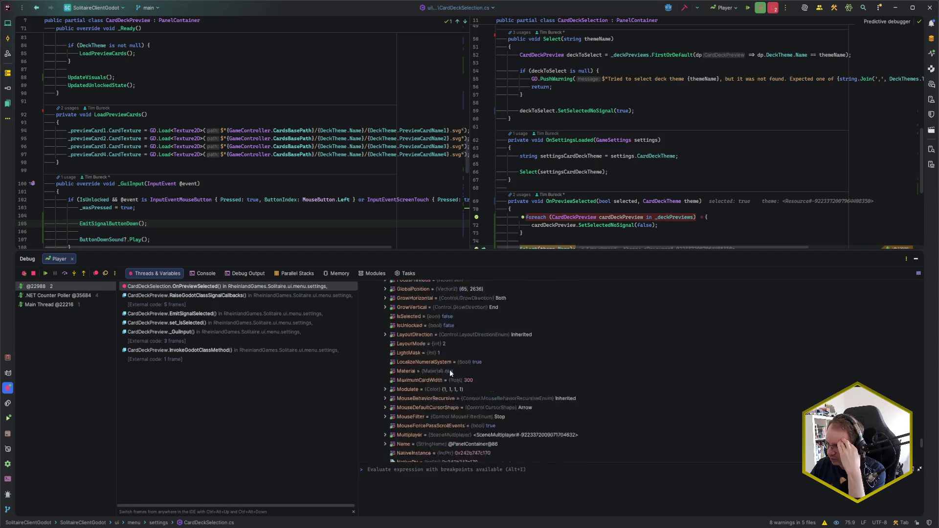
scroll(447, 372, up, 4)
scroll(442, 378, down, 10)
scroll(444, 377, down, 3)
Step: Advance the debugger to the Select(theme.Name) call on line 75 and into Select
click(729, 247)
scroll(753, 206, down, 3)
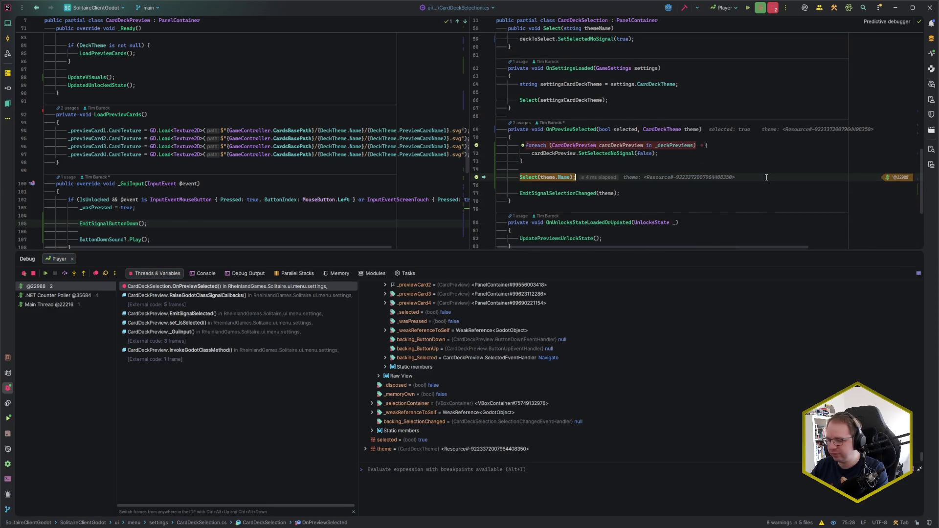
key(F11)
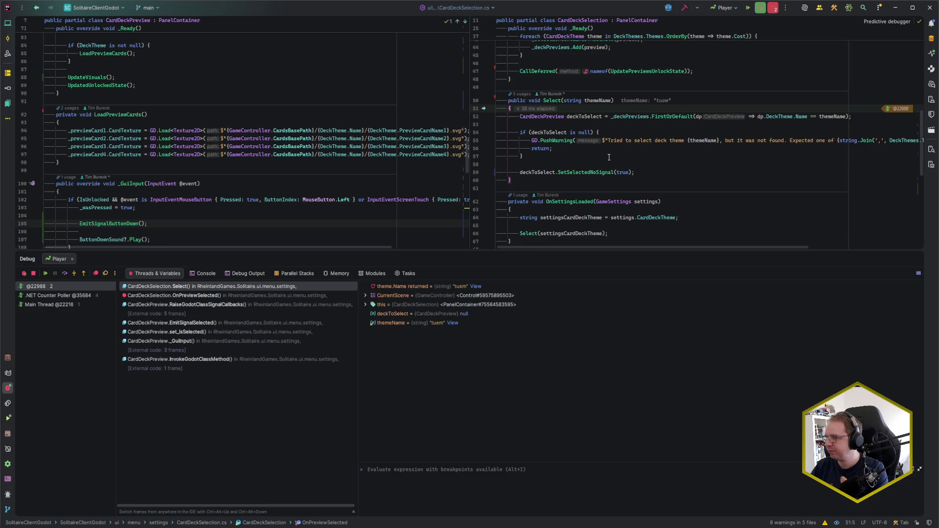
Step: Step to the null check and confirm deckToSelect's DeckTheme is the 'tuem' deck
key(F10)
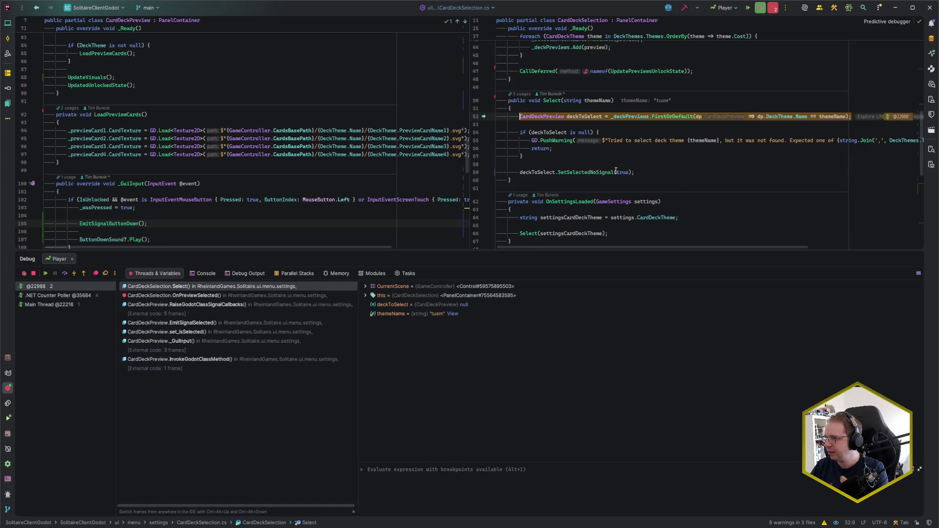
key(F10)
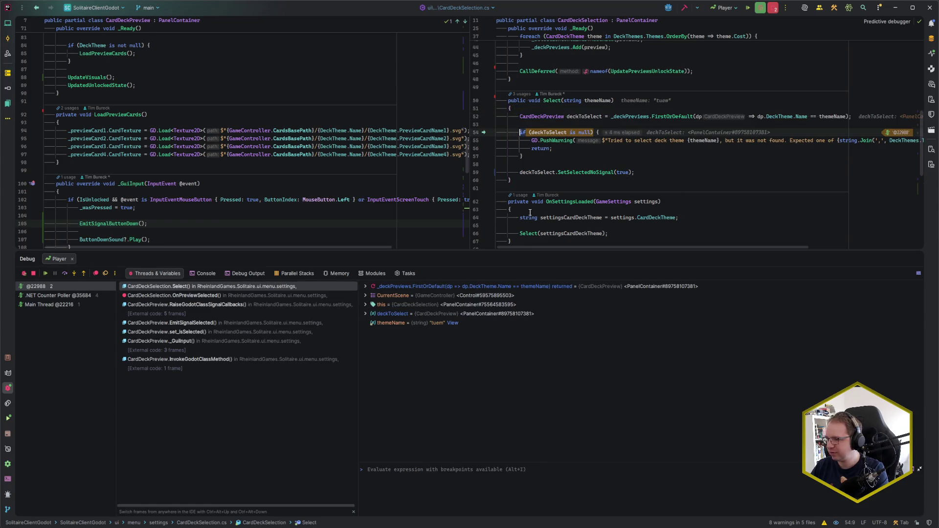
click(365, 313)
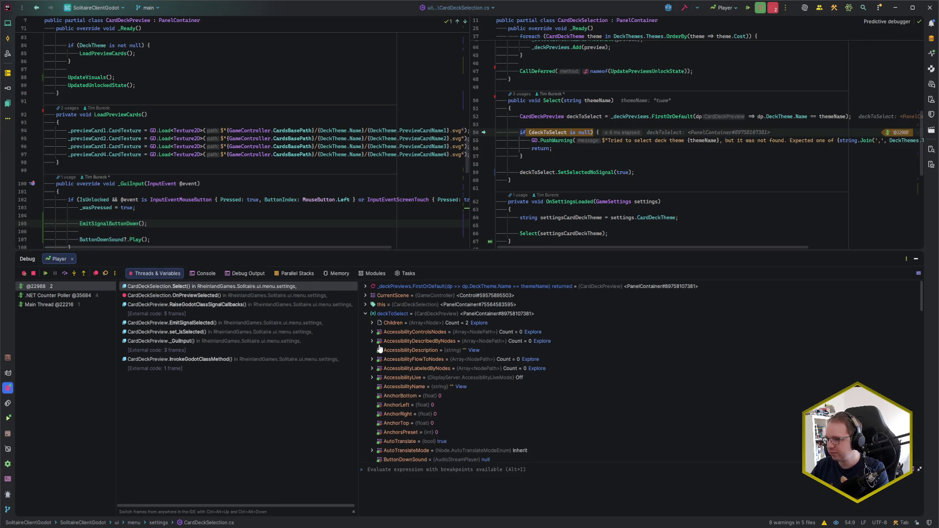
scroll(407, 386, down, 5)
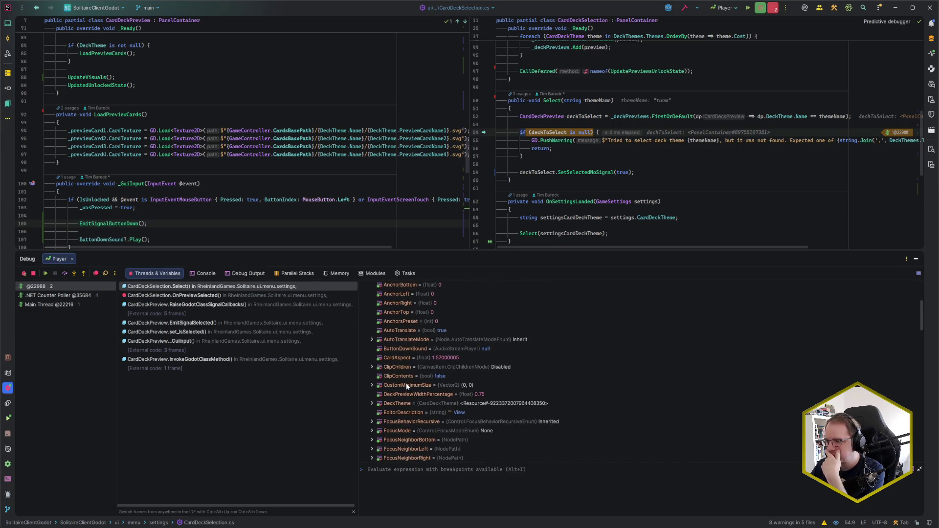
click(371, 403)
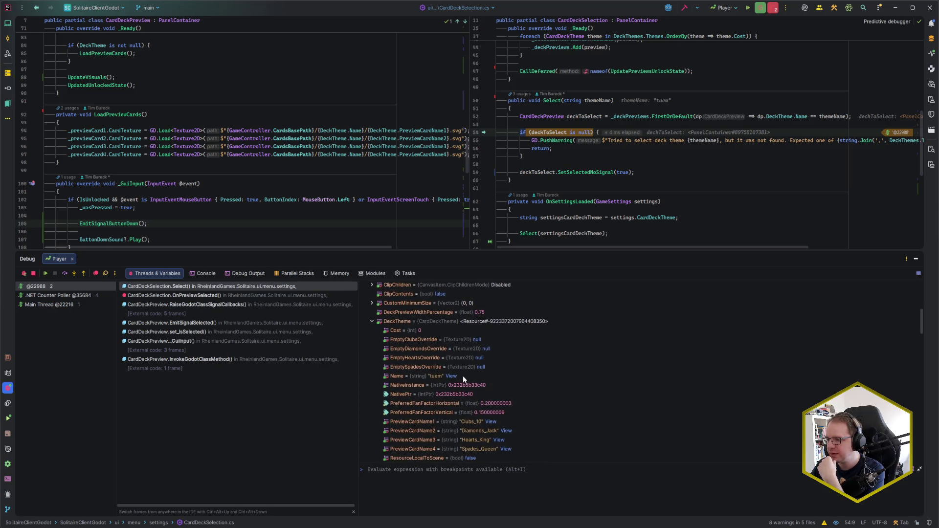
click(370, 321)
scroll(375, 321, down, 7)
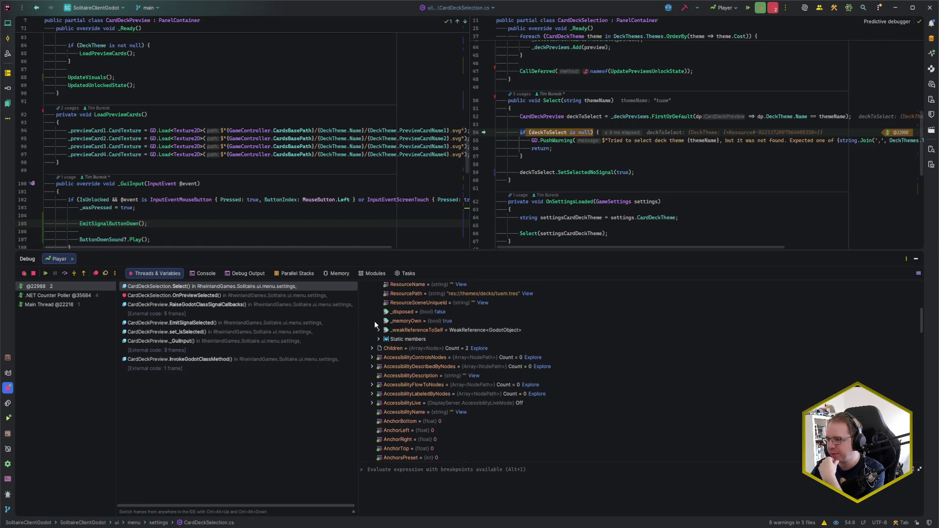
scroll(376, 323, up, 7)
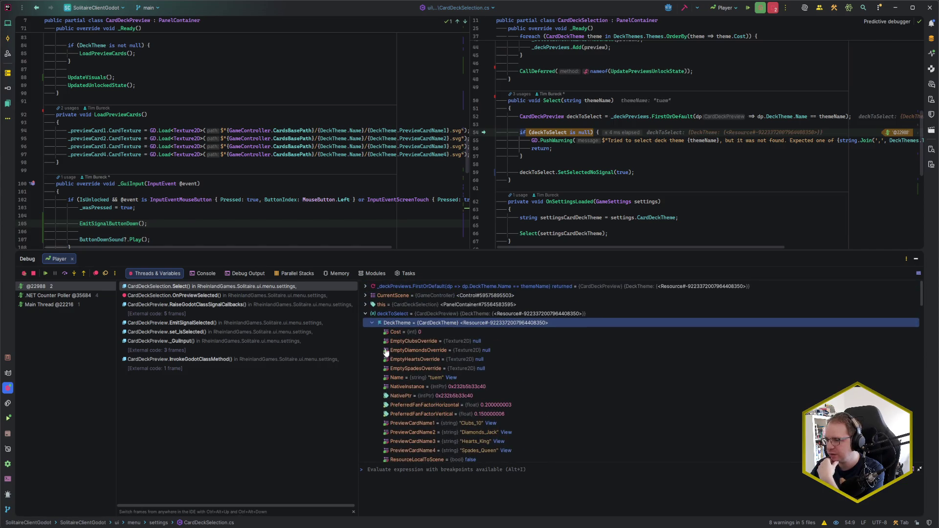
click(365, 313)
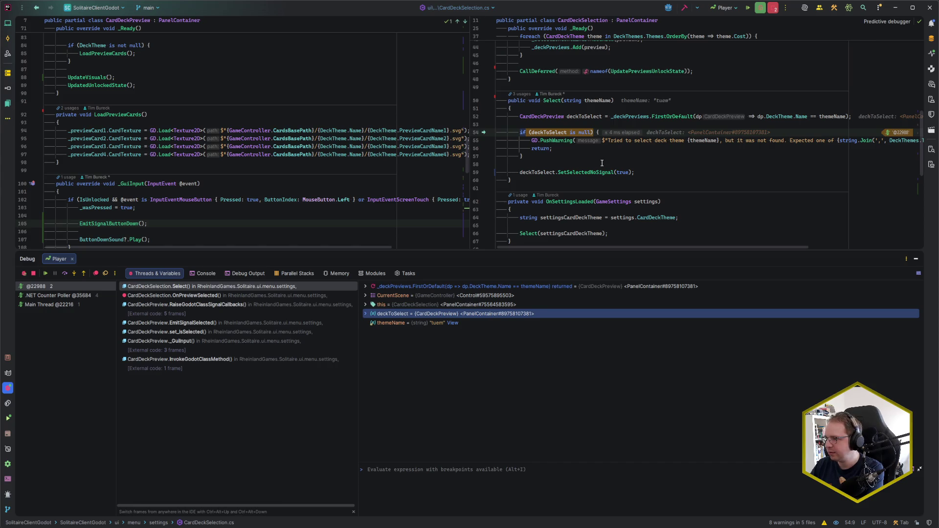
Step: Step into the found preview's SetSelectedNoSignal(true) method
key(F8)
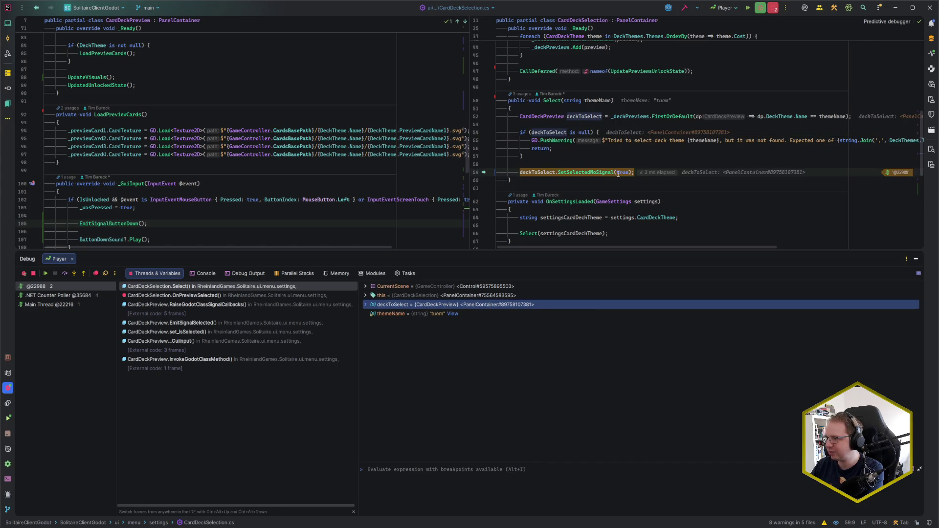
scroll(636, 184, down, 2)
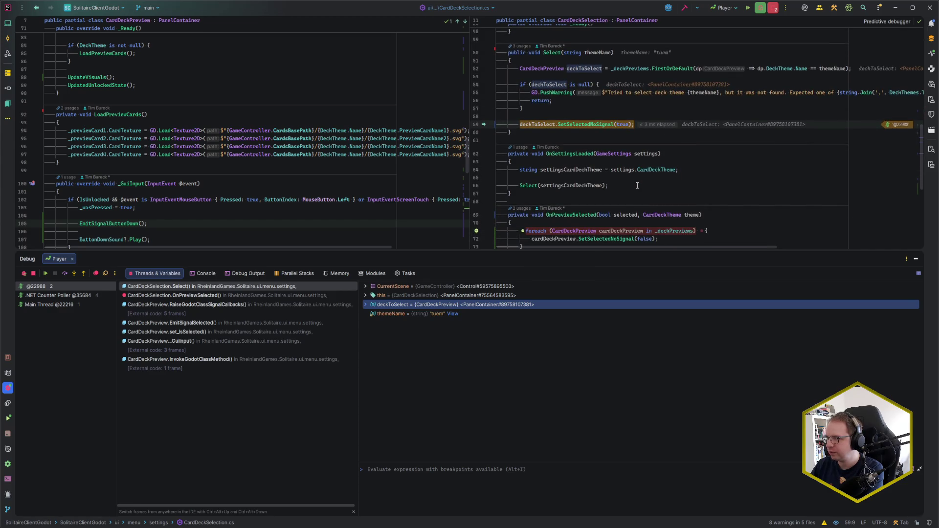
key(F7)
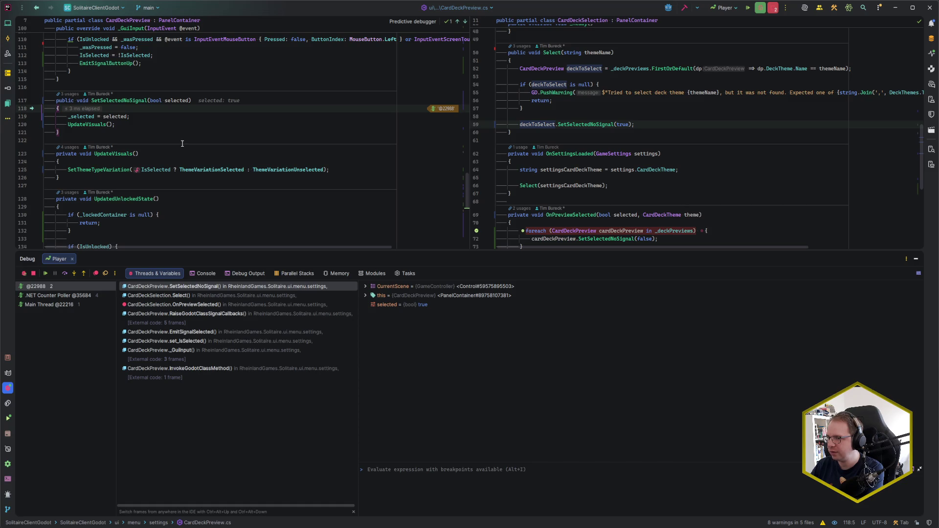
Step: Step past the _selected assignment to the UpdateVisuals call and inspect the current preview
key(F8)
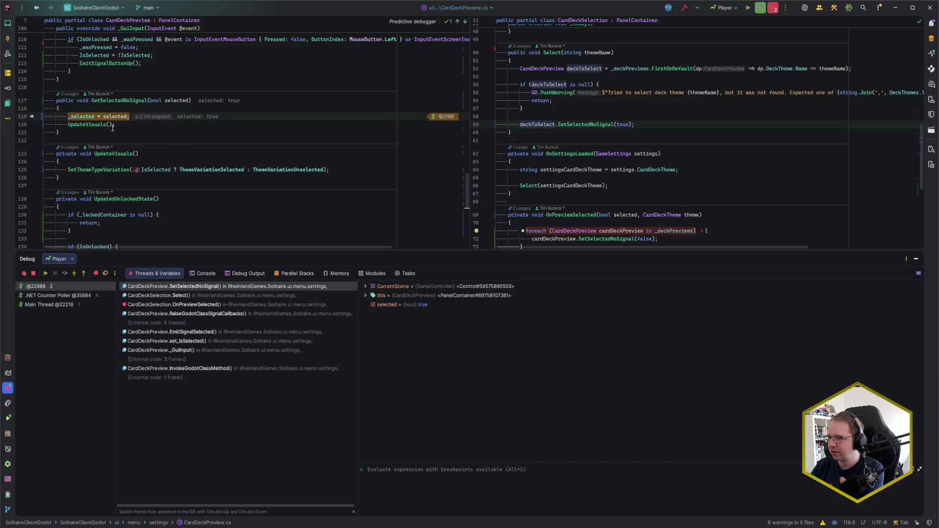
key(F8)
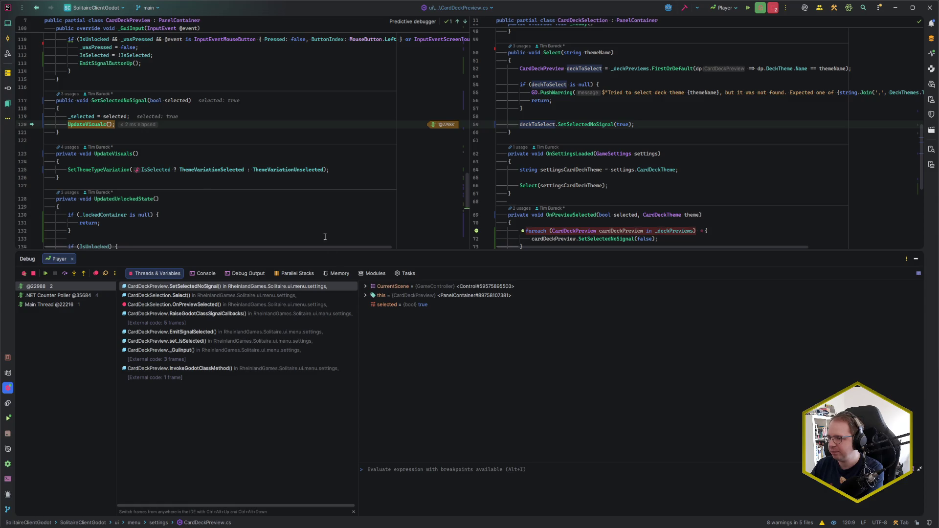
click(366, 296)
scroll(392, 323, down, 5)
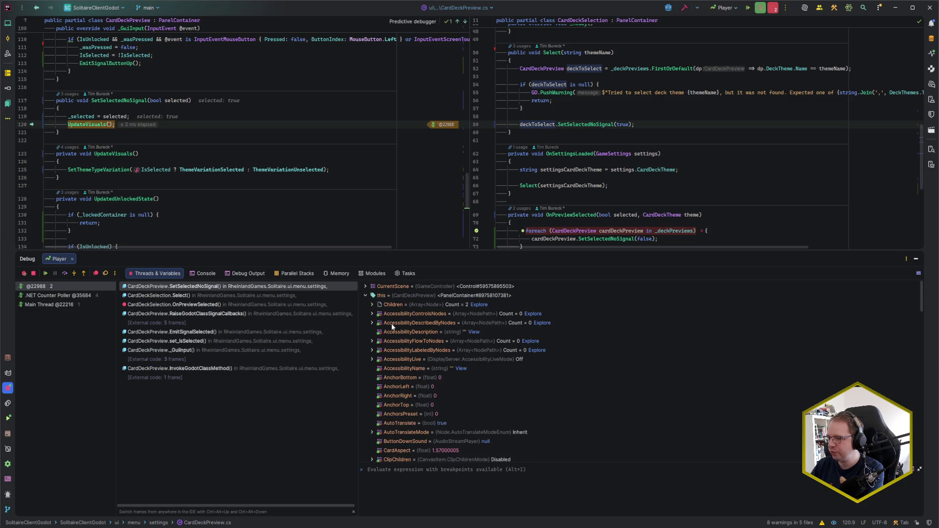
scroll(393, 328, down, 2)
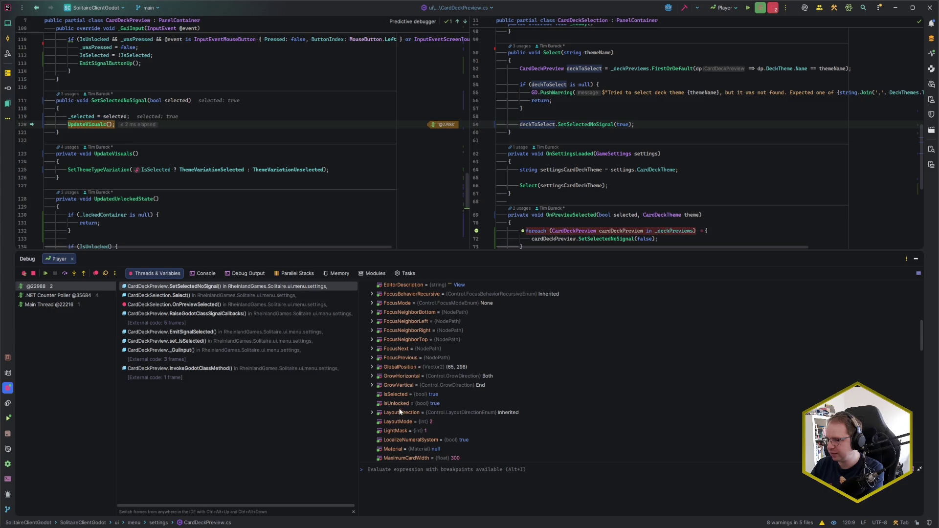
Step: Step through UpdateVisuals applying SelectorSelectedDisplayPanelContainer, return, and resume the game with F9
key(F7)
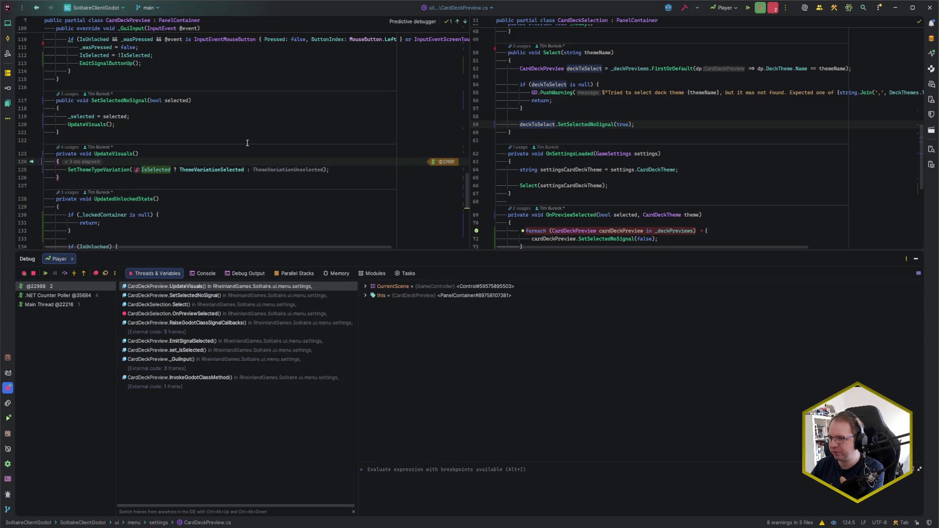
scroll(122, 132, down, 2)
mouse_move(142, 121)
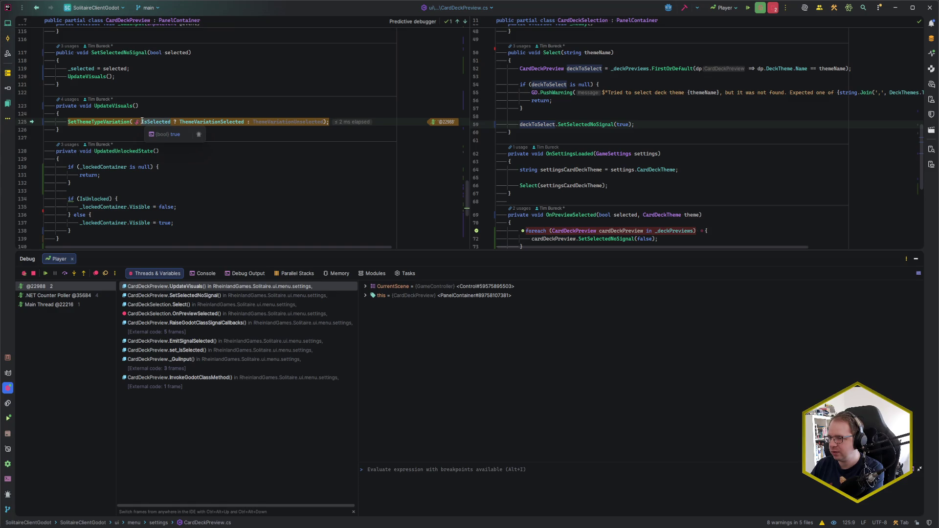
mouse_move(219, 121)
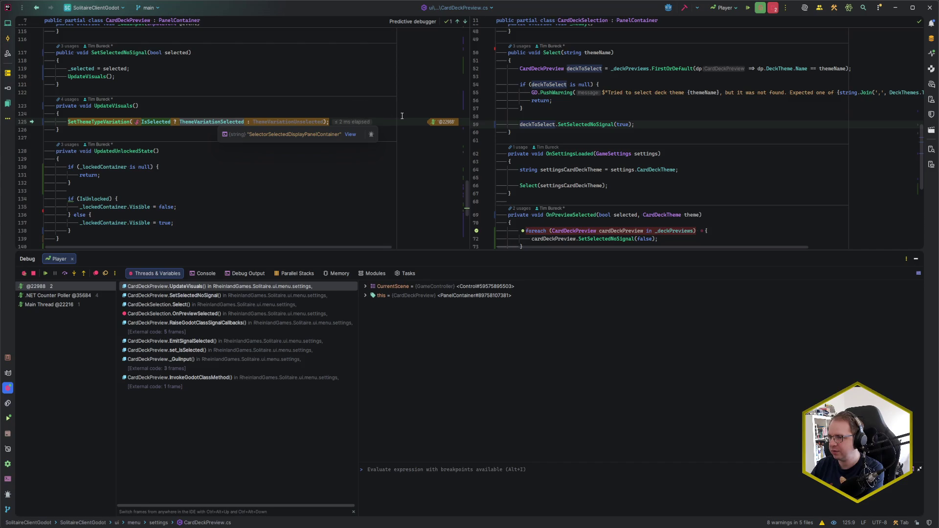
key(F8)
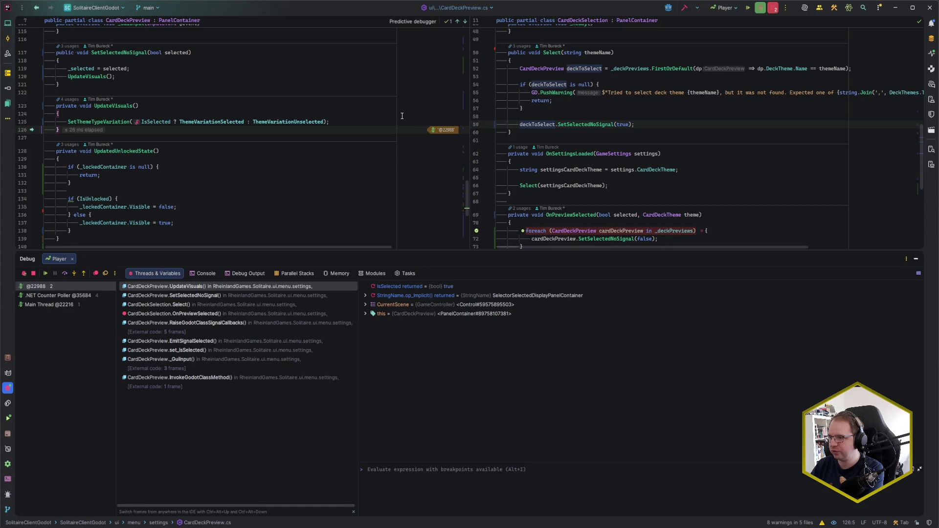
key(F8)
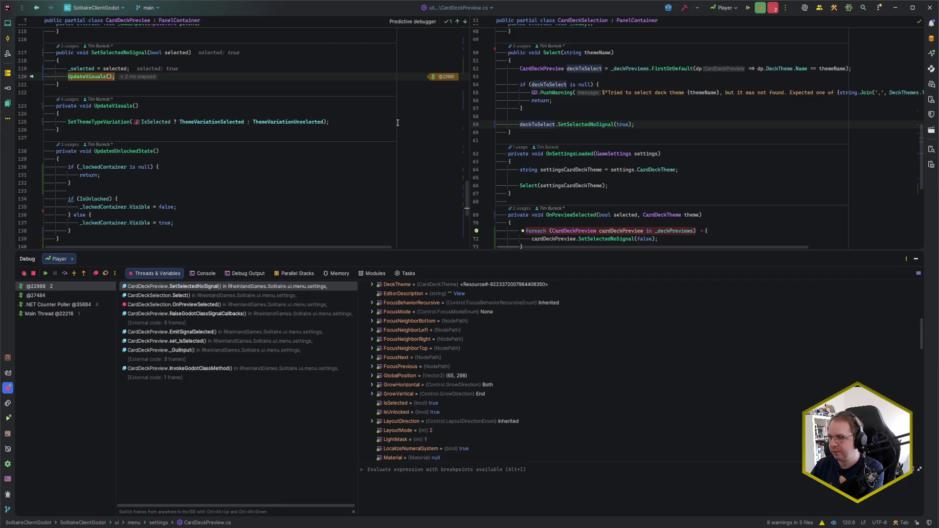
key(F9)
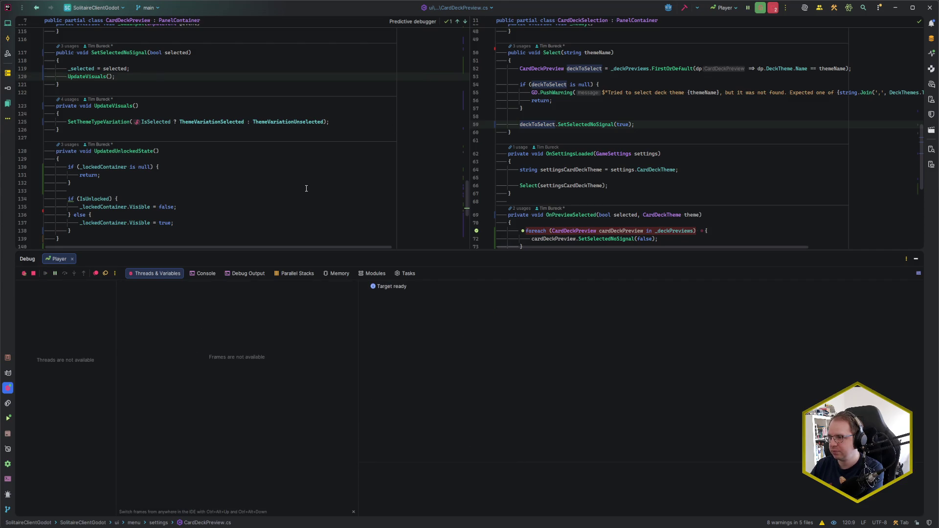
Step: Select a deck preview in the running game to hit the OnPreviewSelected breakpoint on line 71
scroll(420, 247, down, 3)
scroll(421, 247, up, 5)
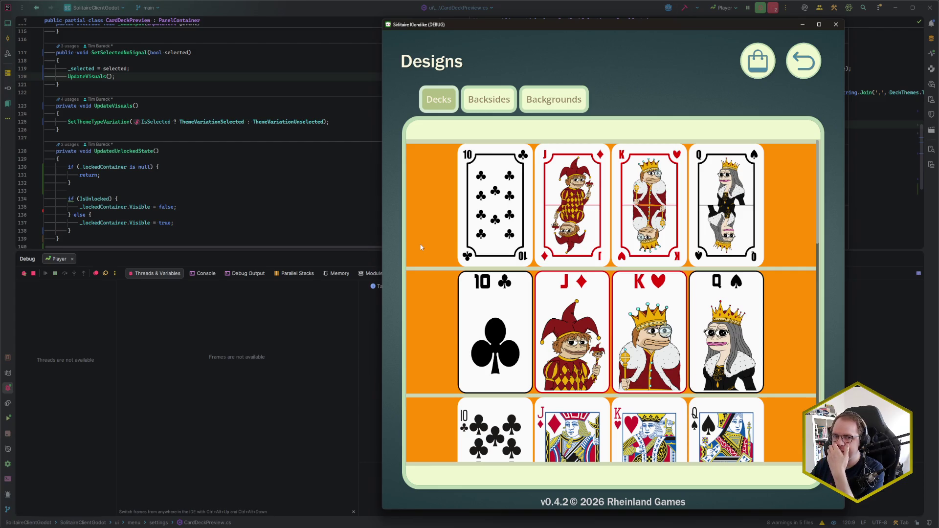
click(372, 237)
scroll(623, 202, down, 1)
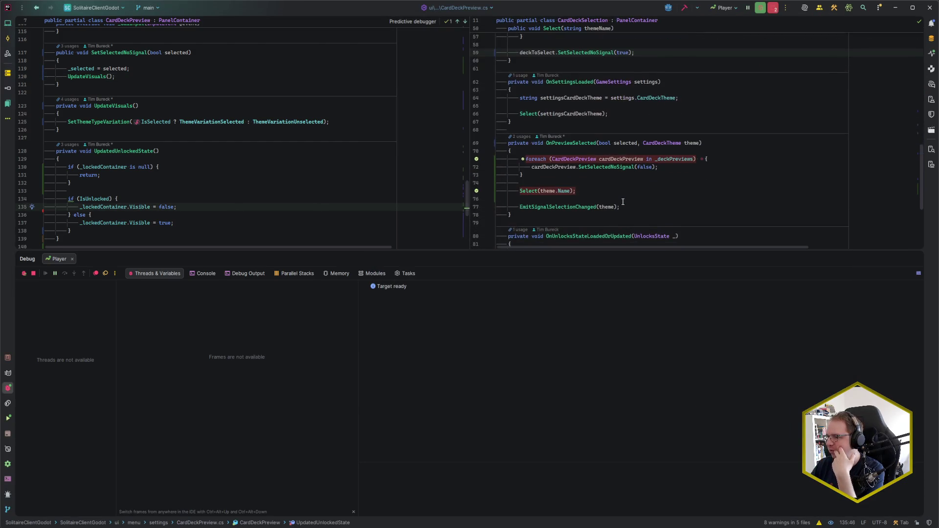
click(589, 189)
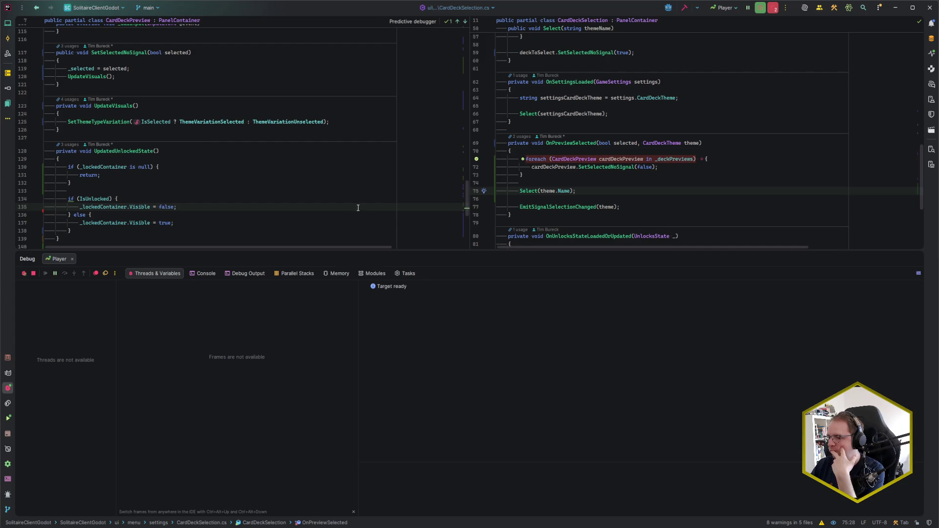
click(103, 523)
click(424, 206)
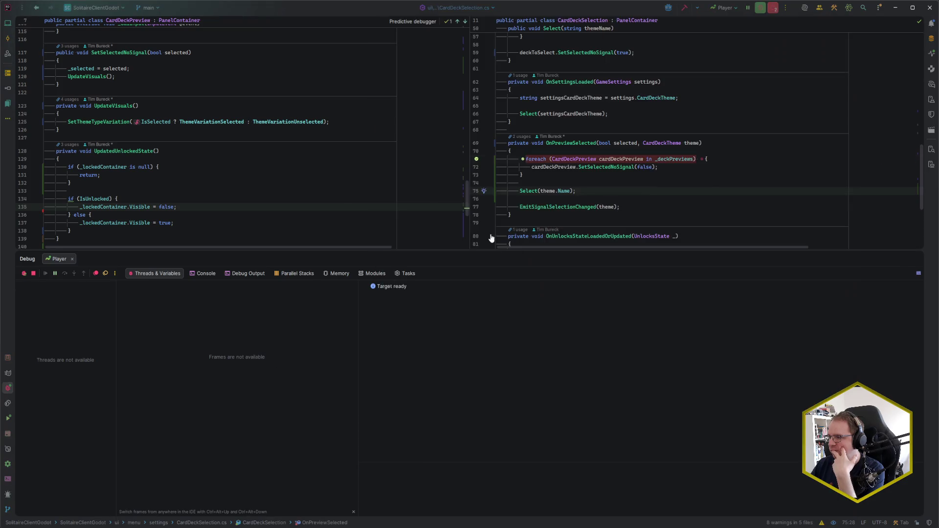
Step: Break on line 125 to watch each preview's ThemeVariationUnselected, then run to line 75
click(25, 122)
key(F9)
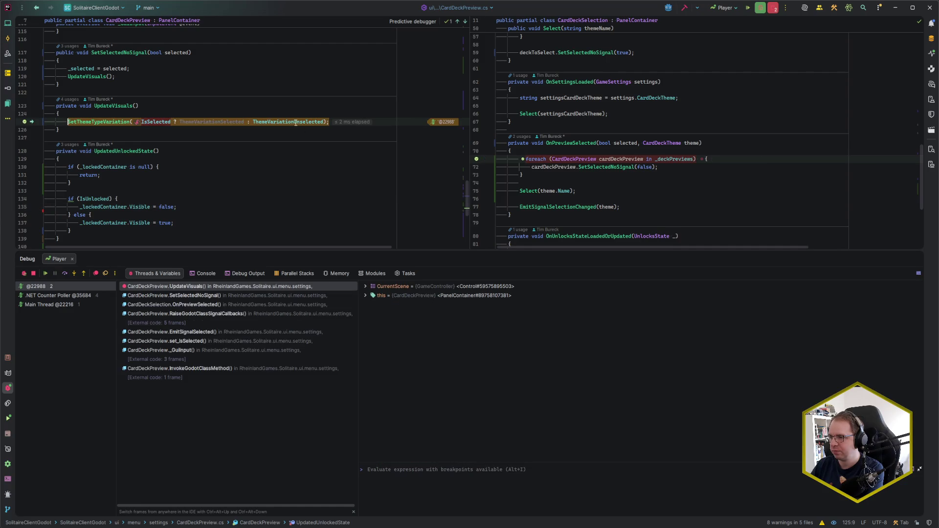
mouse_move(272, 120)
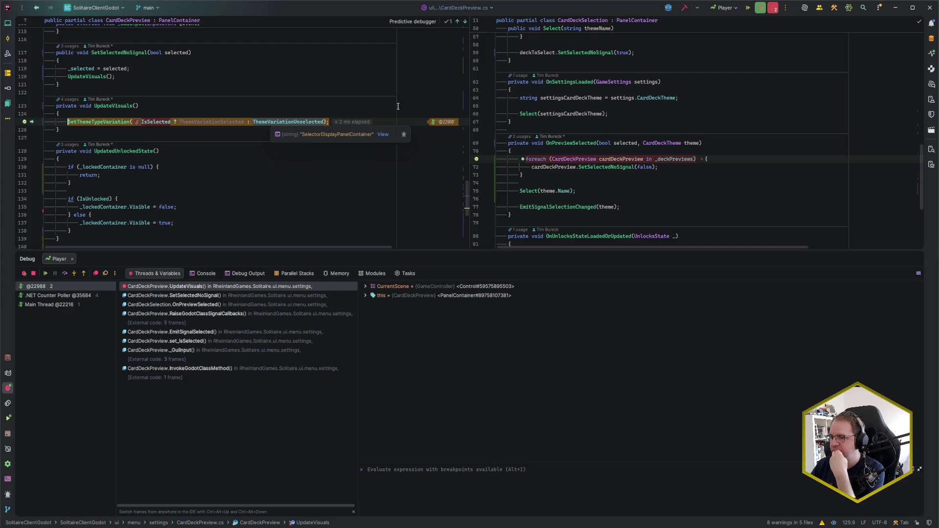
key(F5)
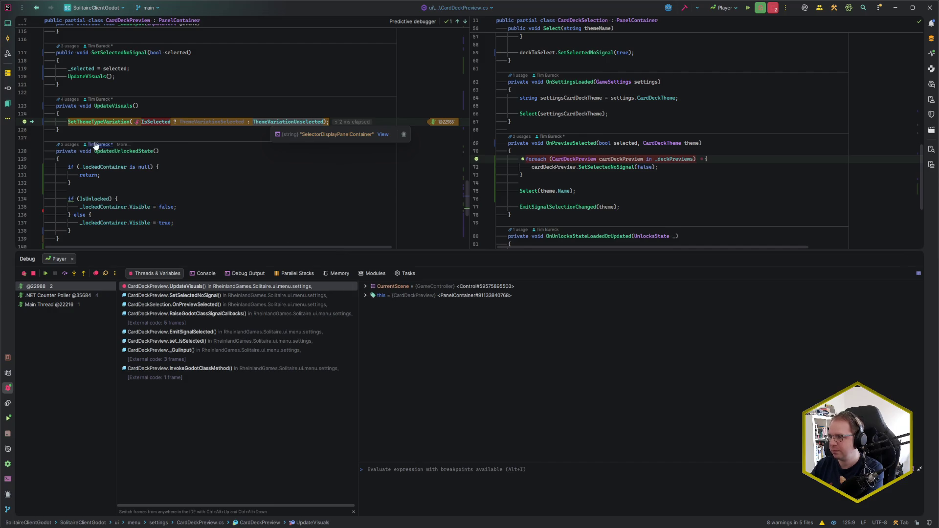
click(479, 190)
key(F5)
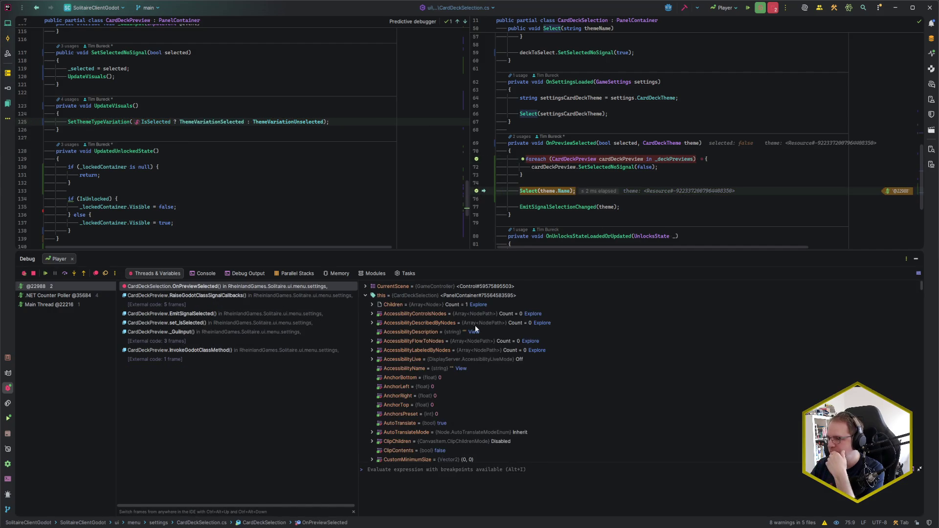
Step: Expand the _deckPreviews list of eight previews and inspect the first preview's properties
click(366, 295)
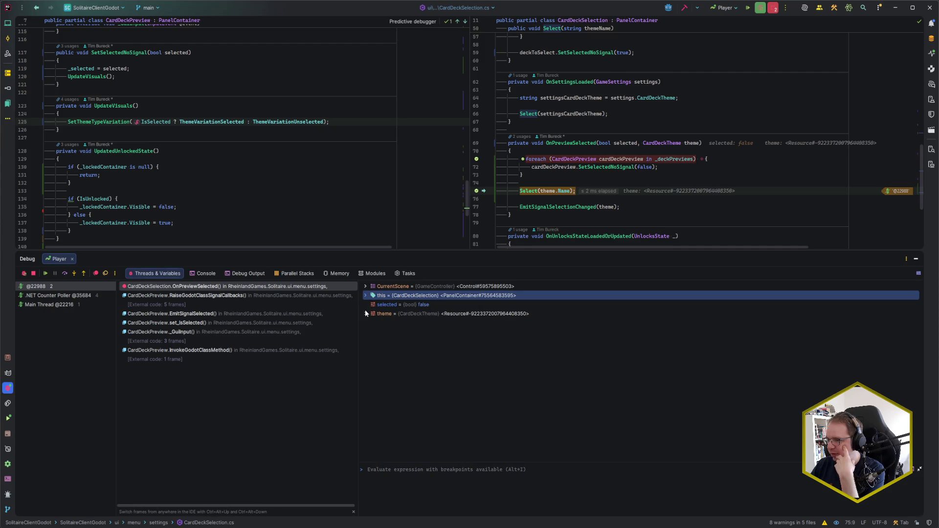
click(365, 295)
scroll(383, 350, down, 10)
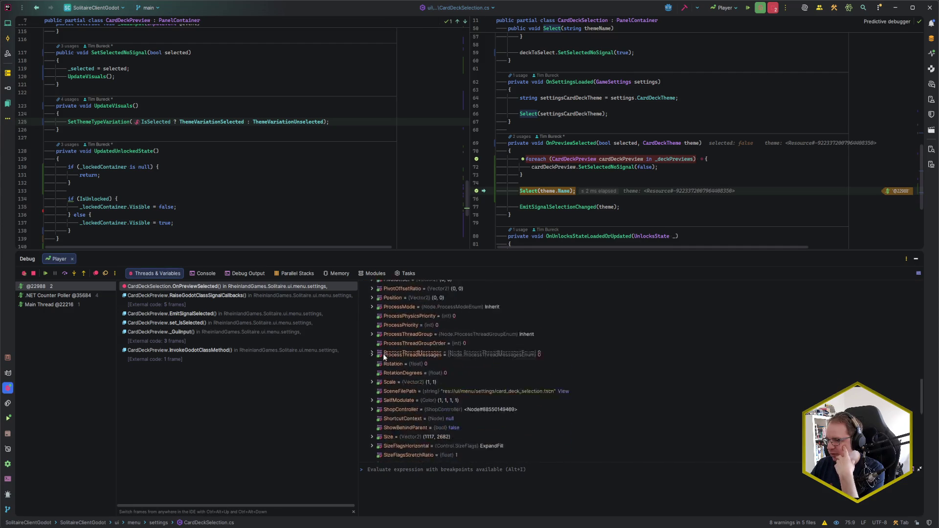
scroll(381, 362, down, 4)
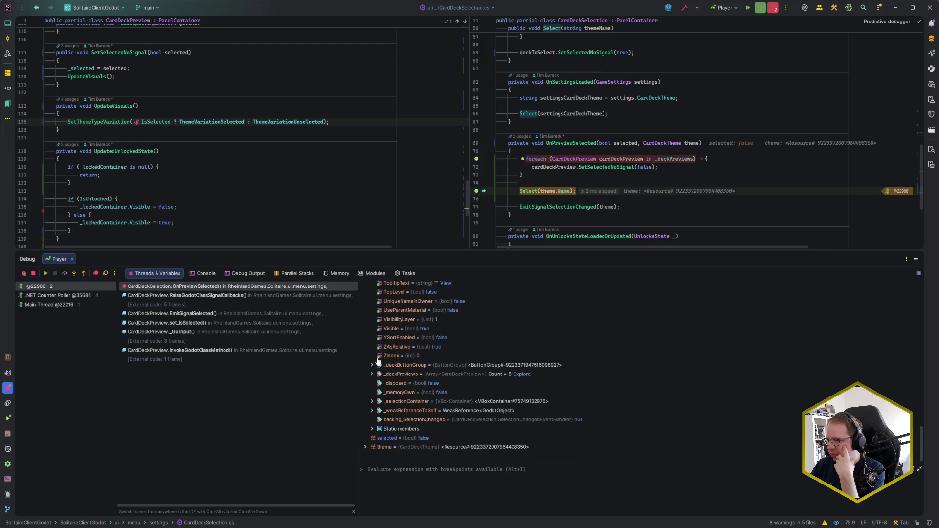
click(373, 373)
scroll(381, 352, down, 3)
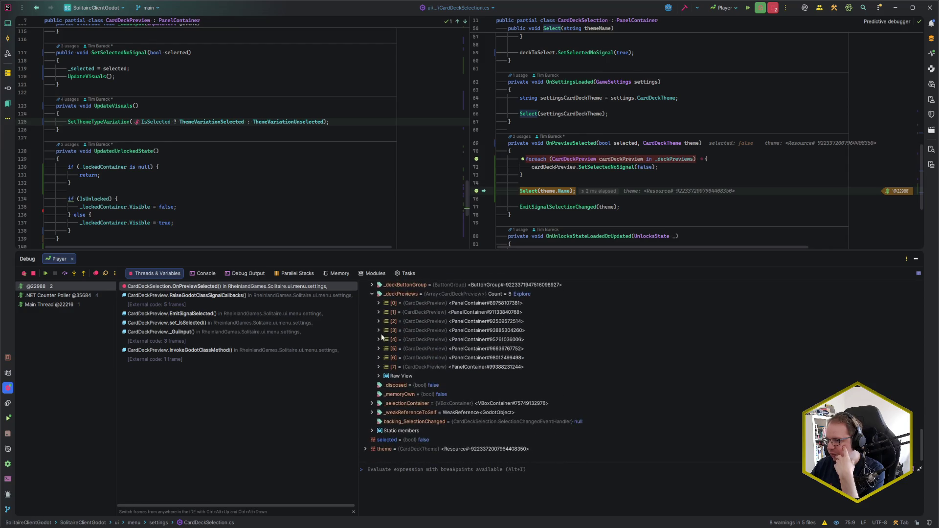
click(379, 303)
scroll(457, 347, down, 10)
scroll(457, 351, down, 8)
scroll(456, 356, down, 2)
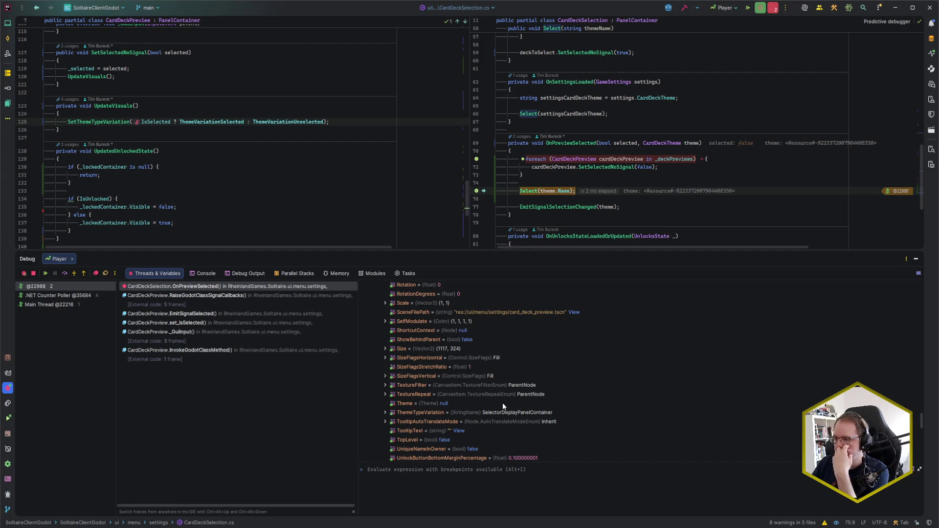
scroll(440, 374, up, 15)
scroll(371, 323, up, 5)
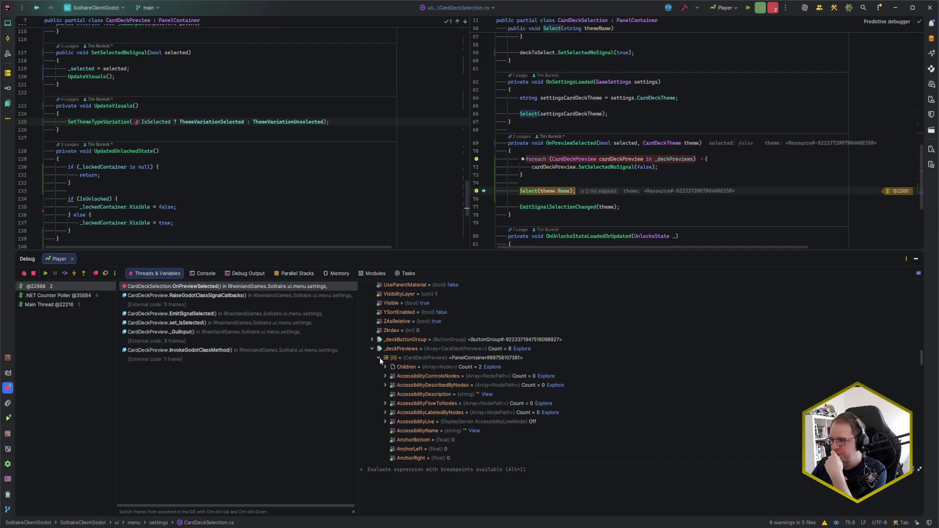
scroll(380, 360, up, 3)
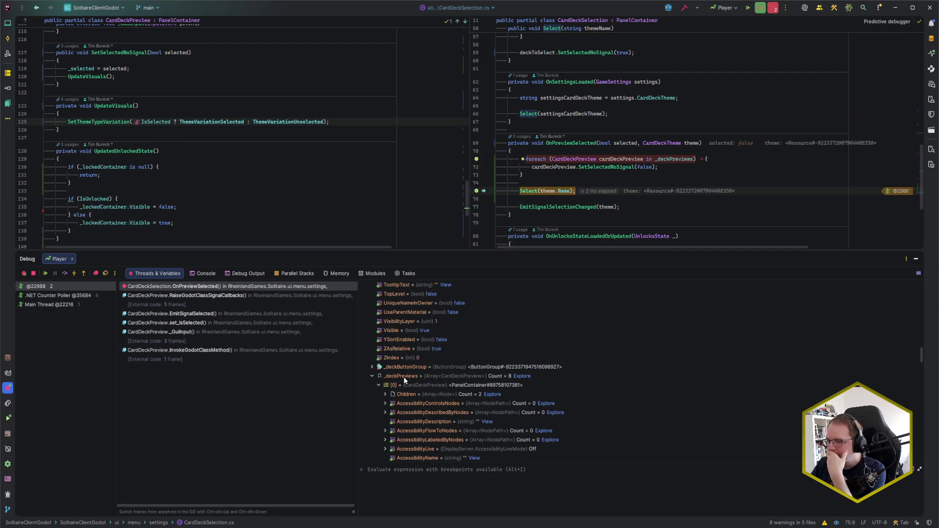
scroll(402, 319, up, 15)
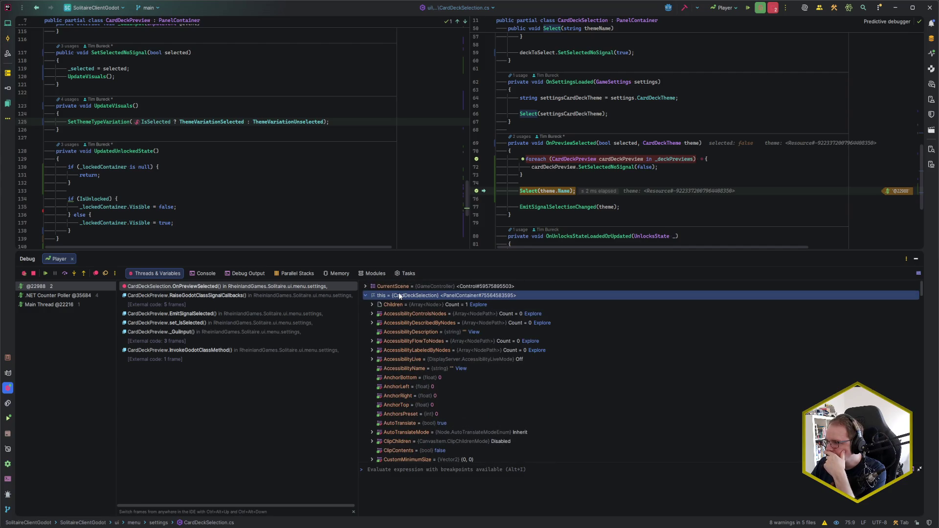
scroll(400, 364, down, 15)
scroll(391, 380, down, 15)
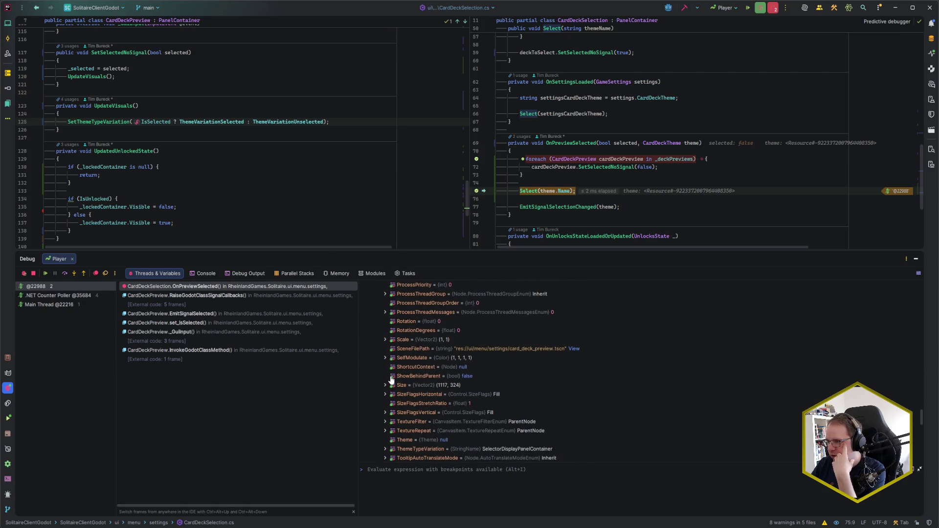
Step: Step over the Select call to line 77 and inspect the second deck preview's properties
key(F8)
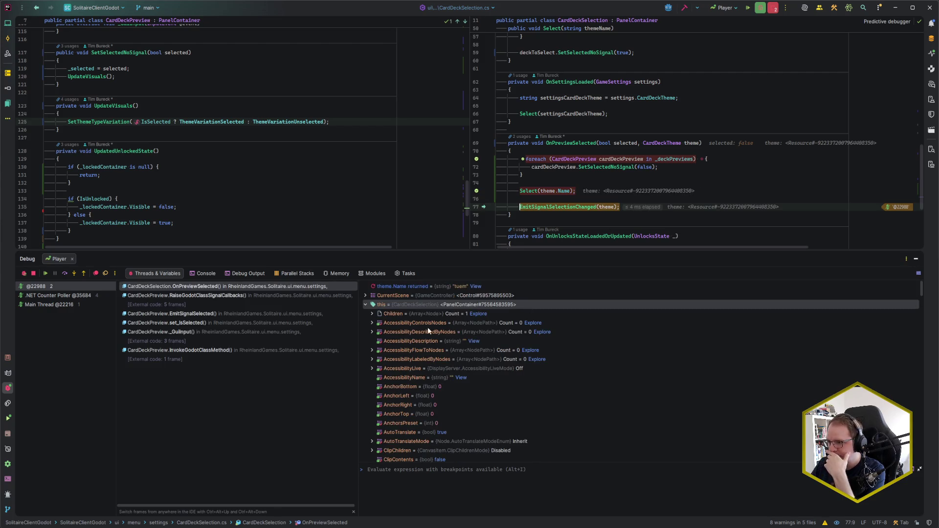
scroll(432, 331, down, 6)
scroll(417, 347, down, 4)
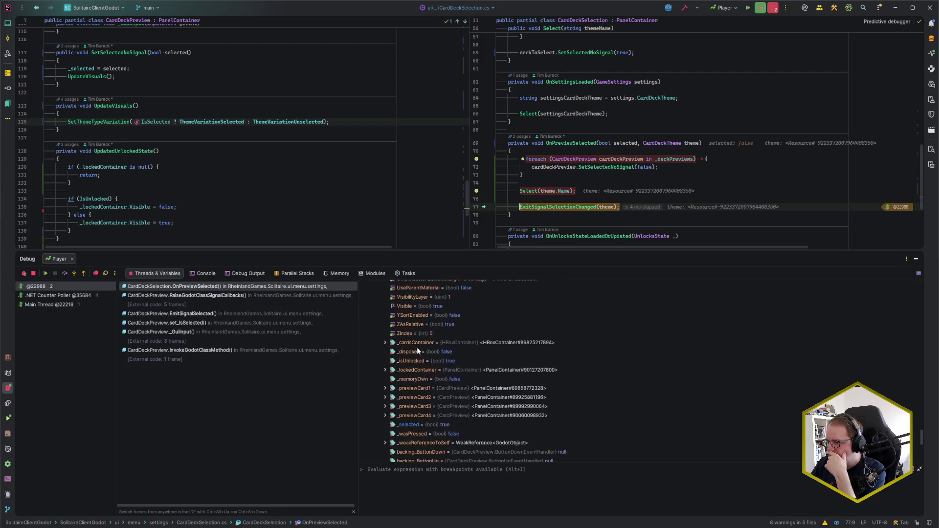
scroll(401, 351, up, 5)
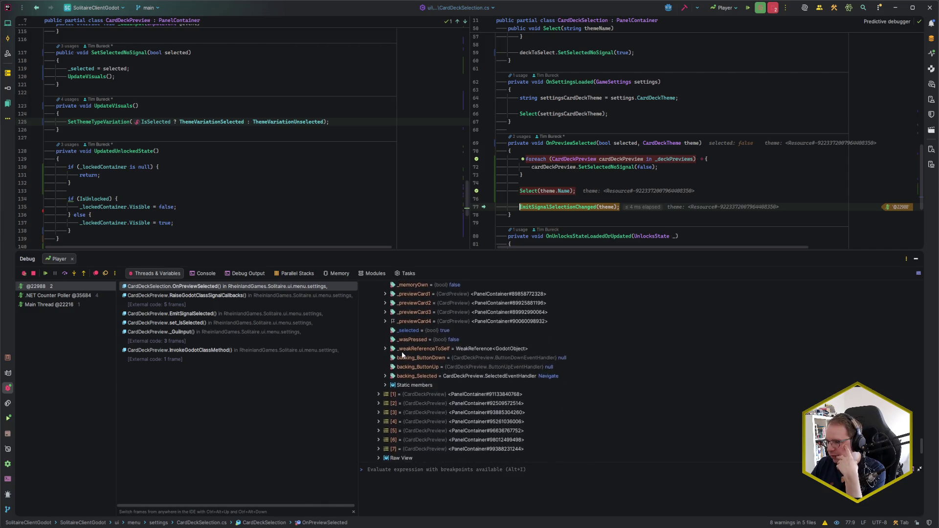
scroll(465, 351, up, 2)
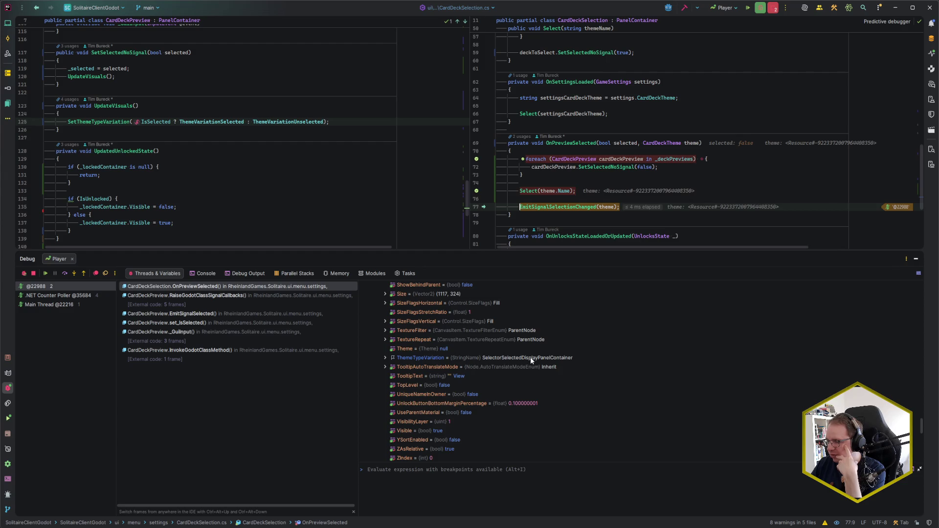
scroll(463, 373, down, 4)
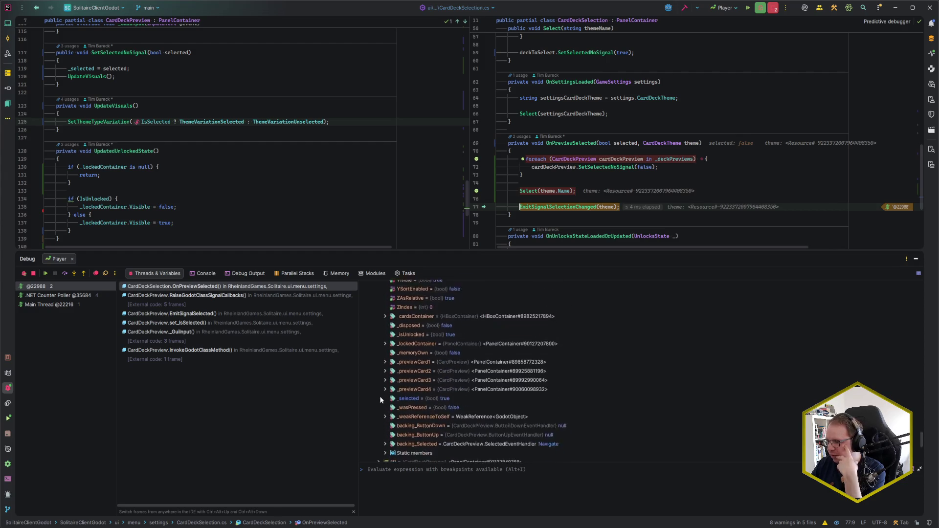
click(379, 367)
scroll(501, 389, down, 6)
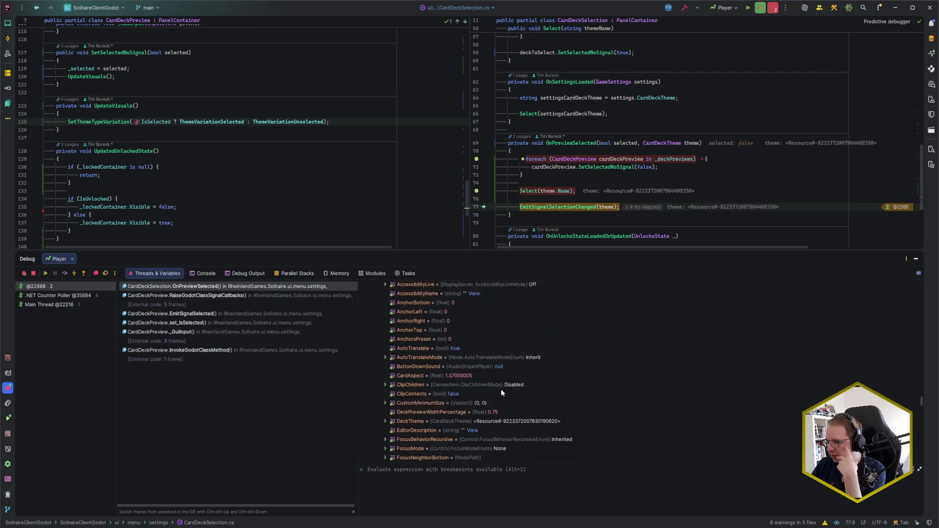
scroll(501, 389, down, 8)
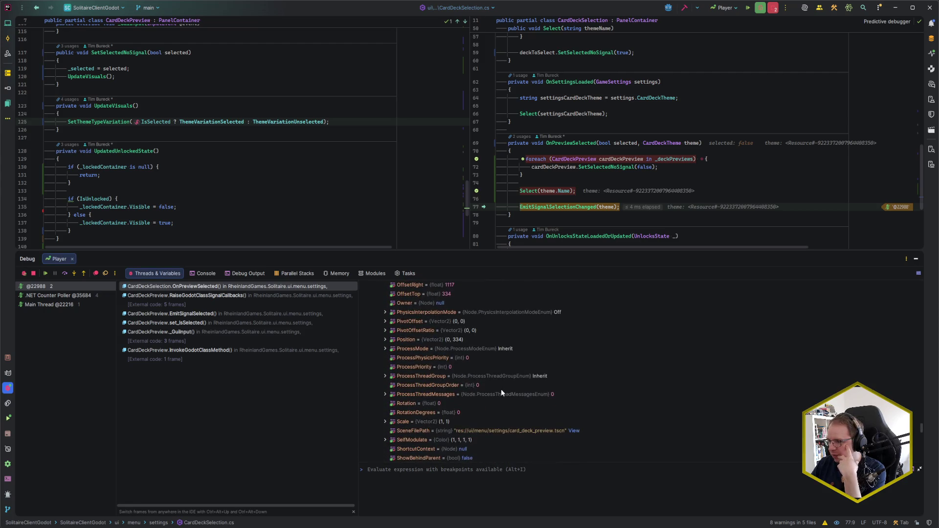
scroll(501, 388, down, 3)
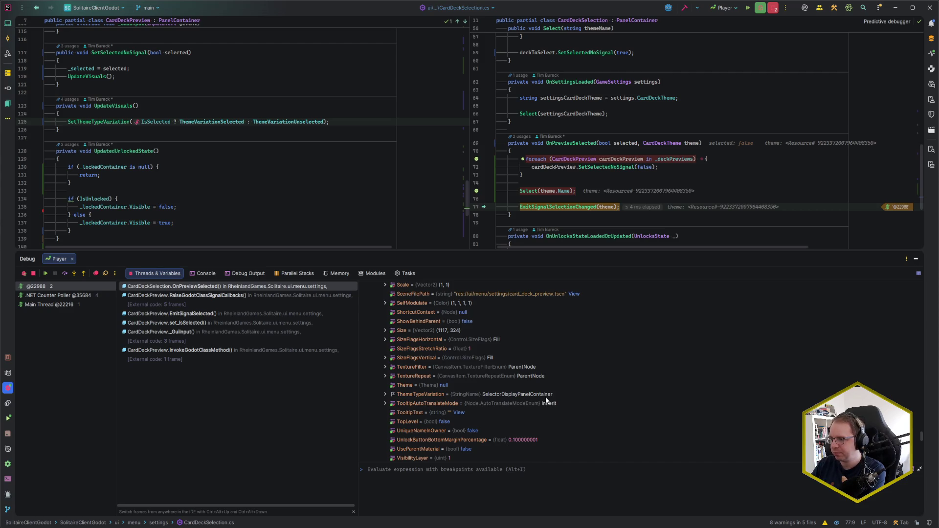
Step: Resume the game, enlarge the code editor over the debug panel, and switch to Godot
key(F5)
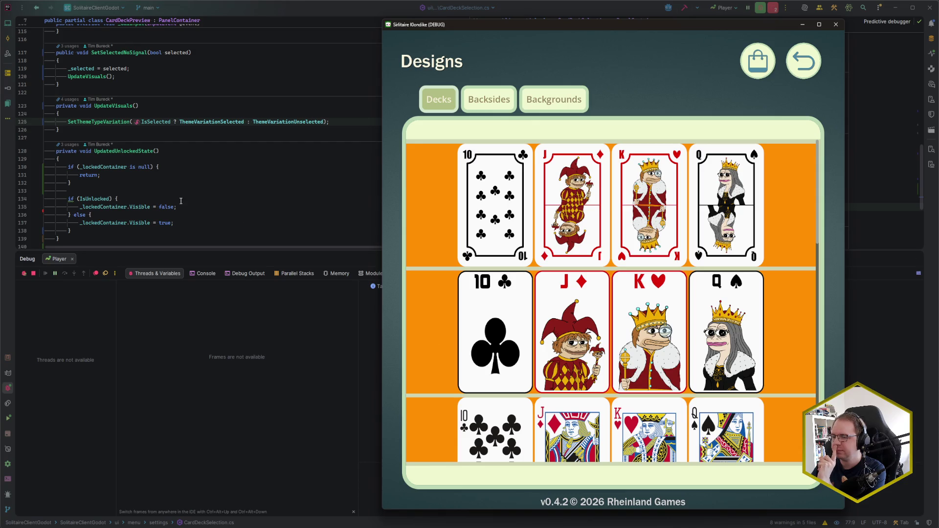
click(212, 251)
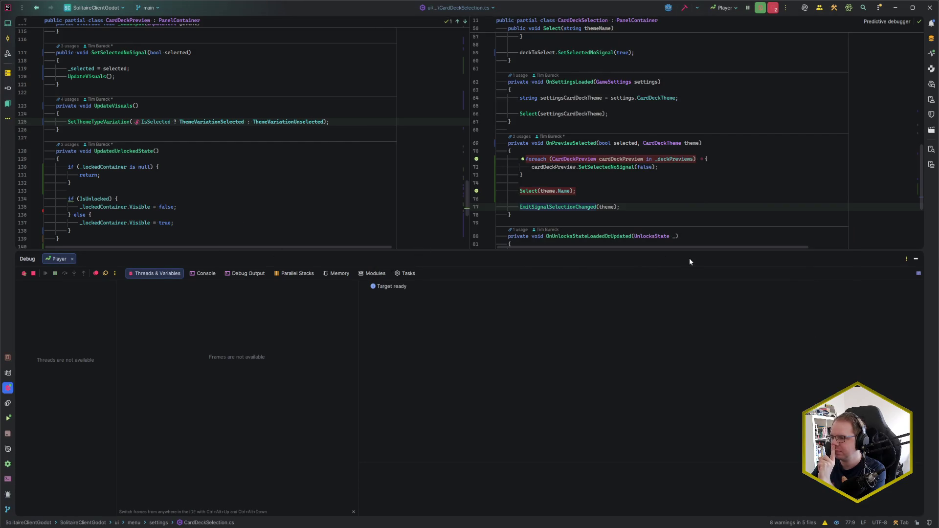
drag(685, 250, 685, 297)
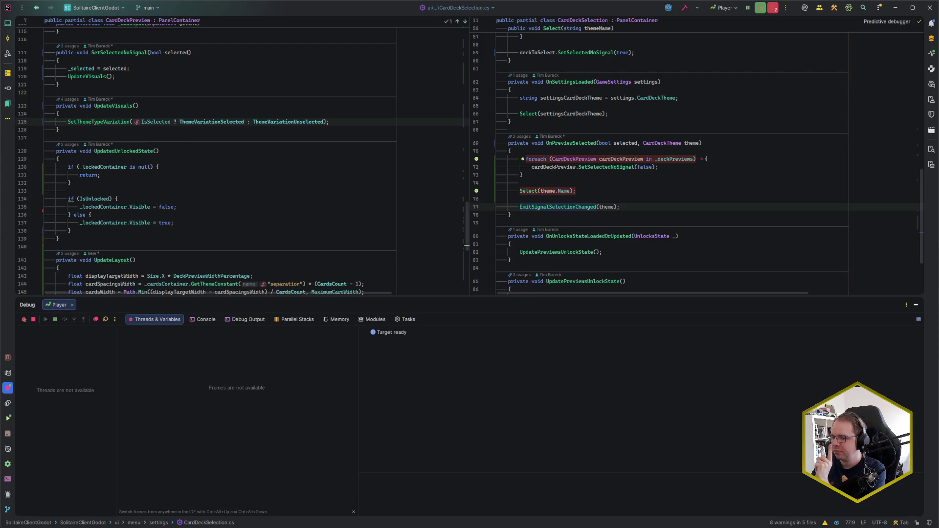
key(alt+Tab)
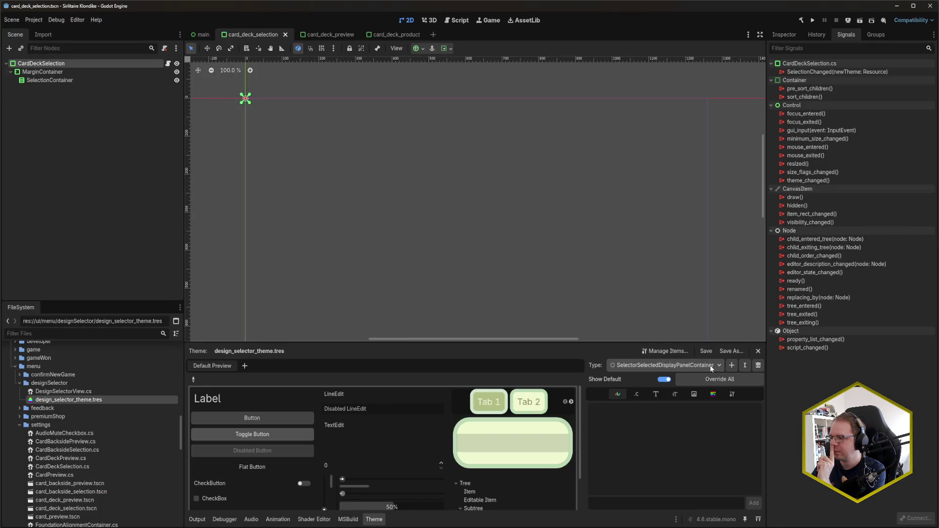
Step: Inspect SelectorDisplayPanelContainer's orange panel StyleBox and delete it from the type
click(708, 366)
click(694, 422)
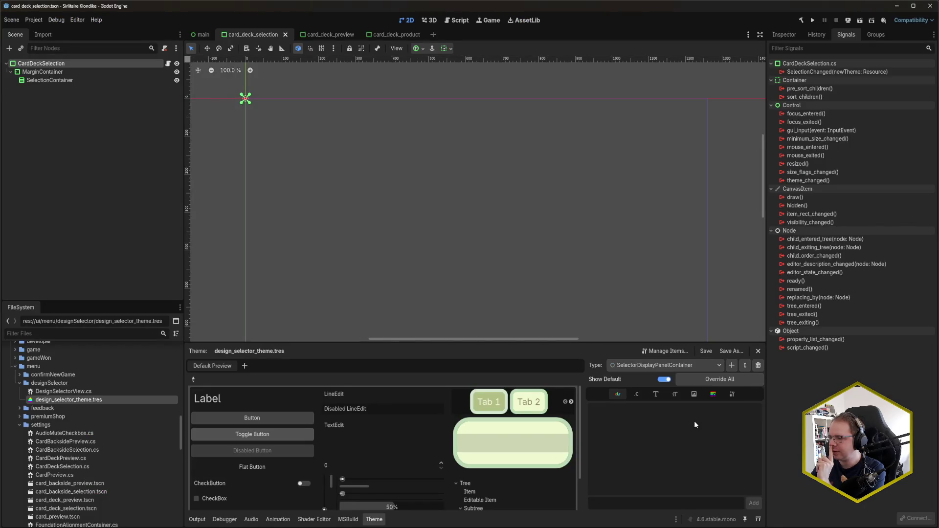
click(715, 395)
click(724, 411)
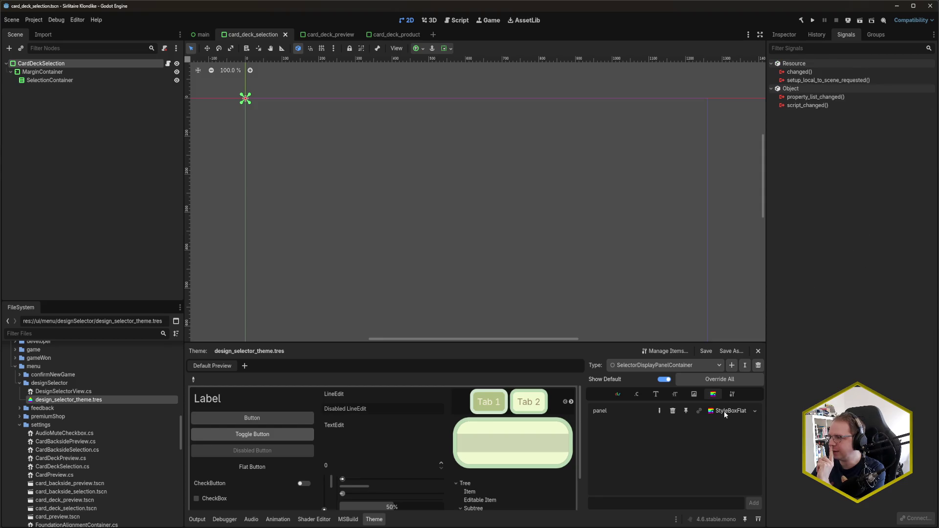
click(790, 36)
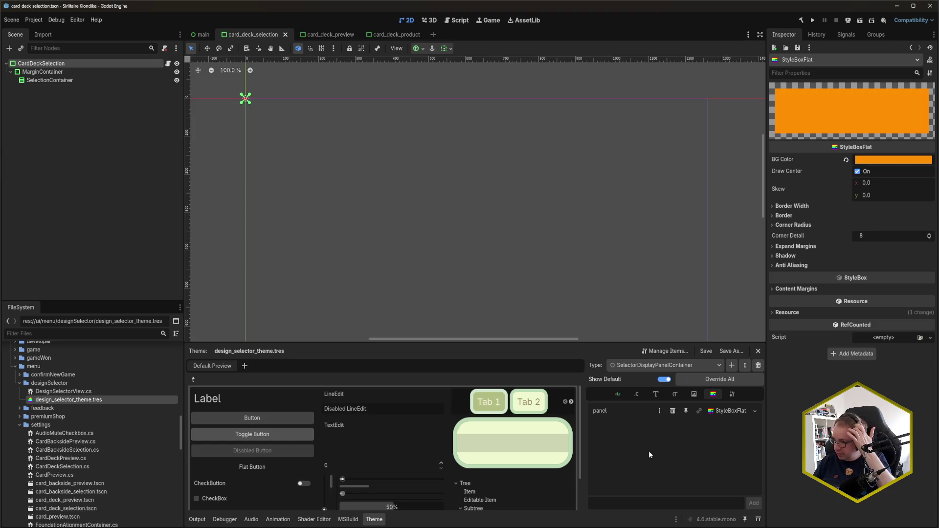
click(672, 412)
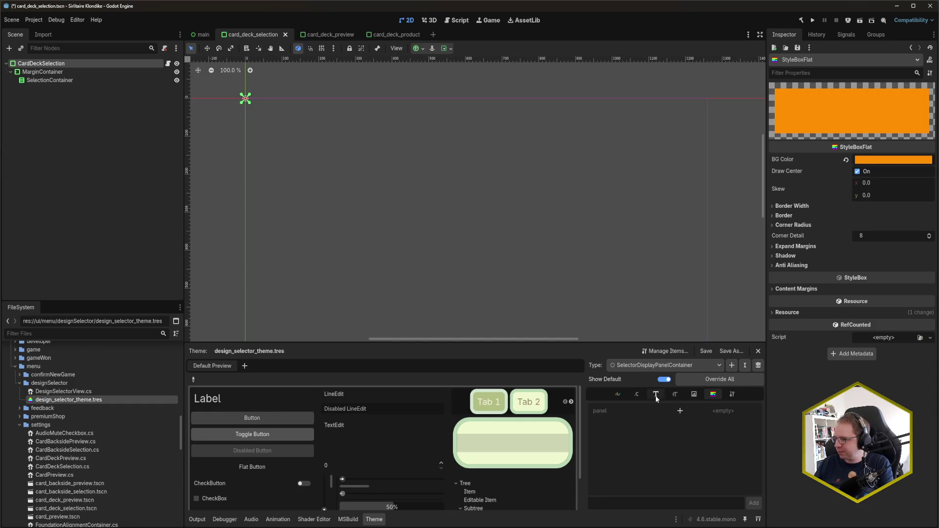
Step: After comparing with SelectorSelectedDisplayPanelContainer, re-add SelectorDisplayPanelContainer's panel as a New StyleBoxFlat
click(655, 366)
click(668, 432)
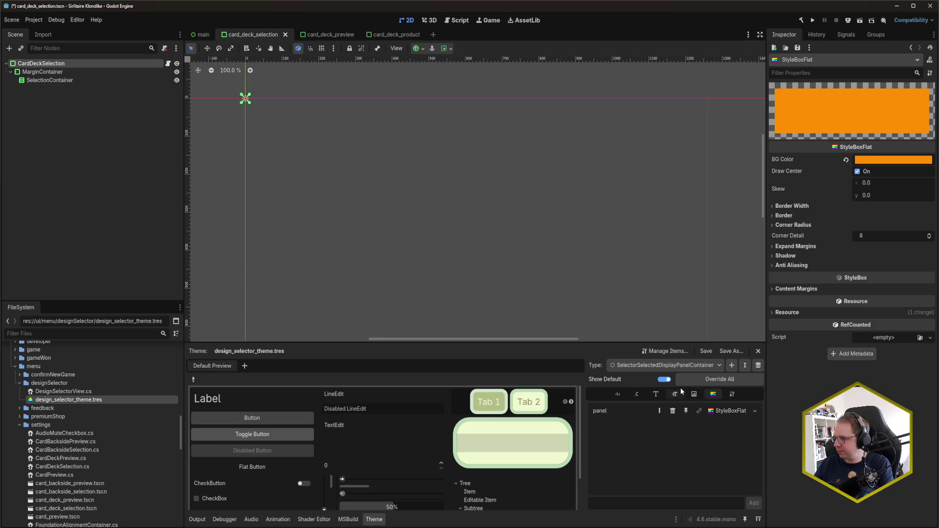
click(665, 365)
click(662, 428)
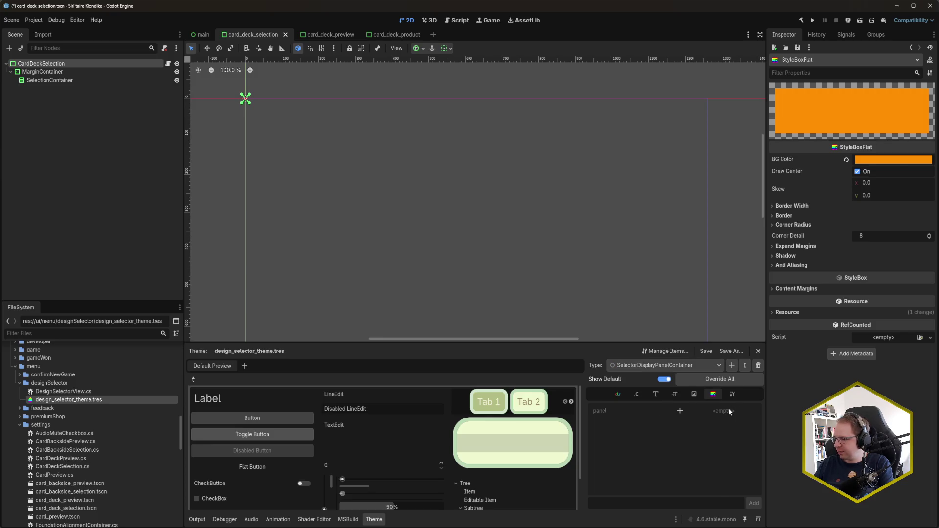
click(680, 411)
click(758, 411)
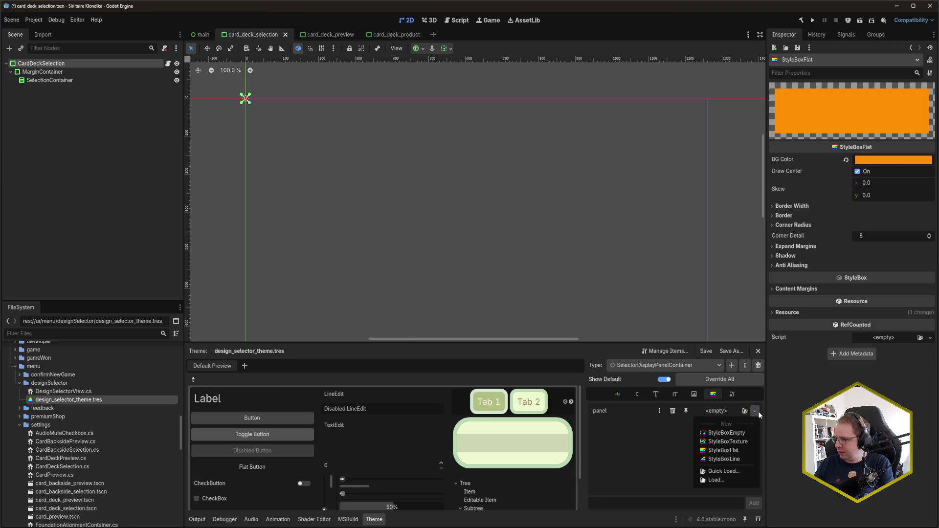
click(740, 451)
click(726, 411)
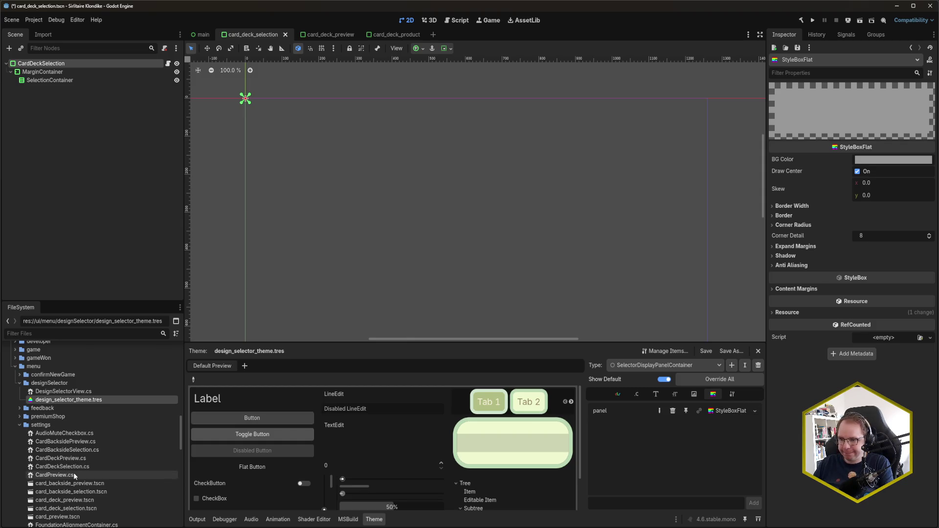
Step: Copy the beige BG Color from shop_theme.tres's ShopDisplayPanelContainer panel StyleBoxFlat
scroll(103, 459, down, 5)
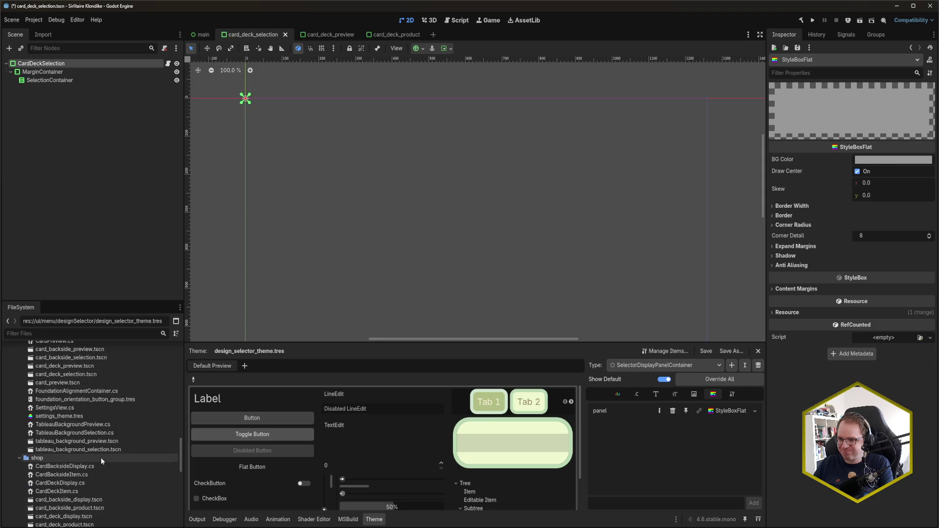
scroll(70, 419, down, 3)
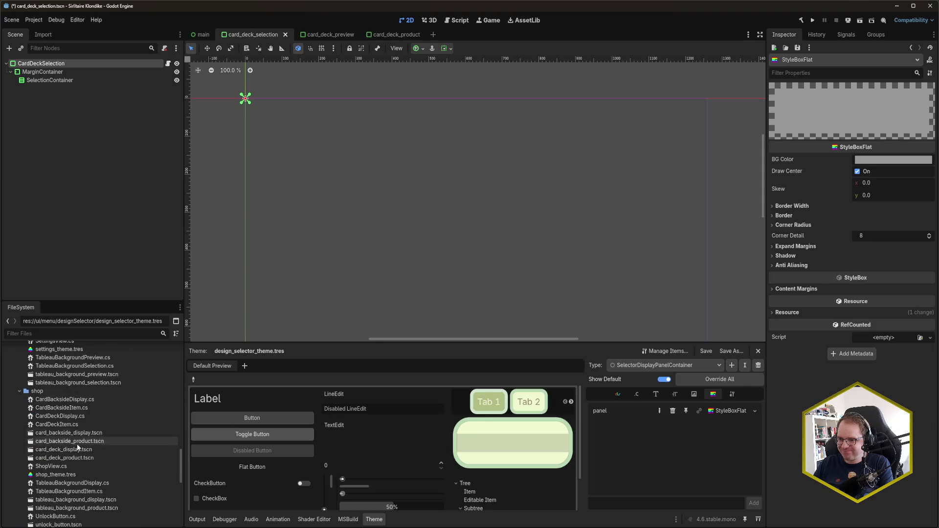
click(76, 474)
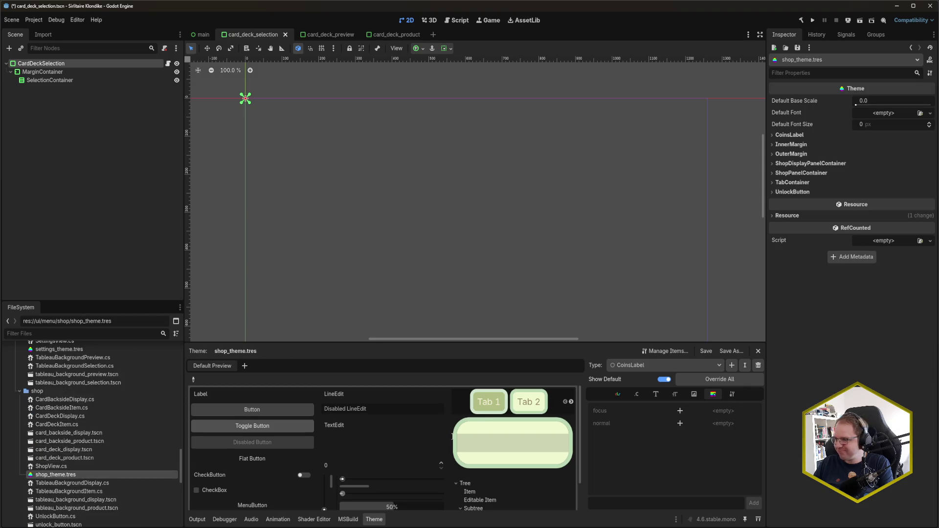
click(679, 366)
click(684, 405)
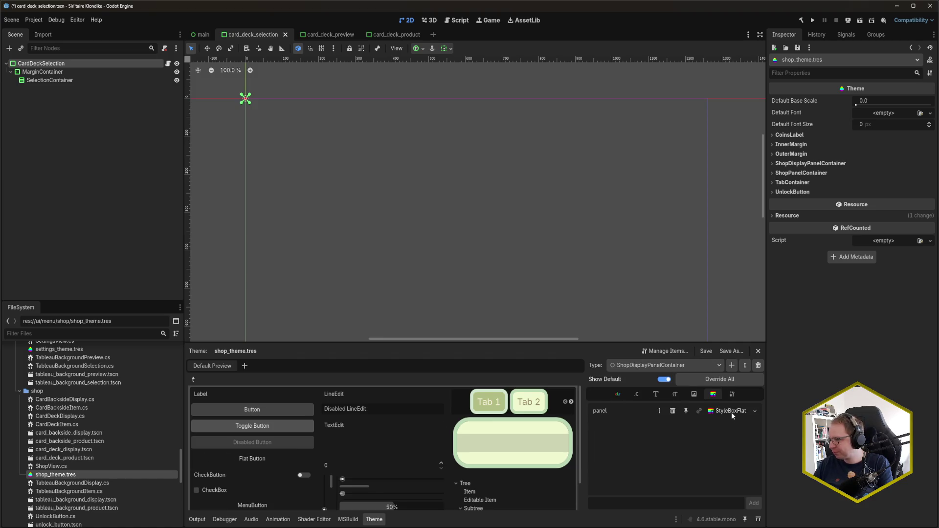
click(732, 412)
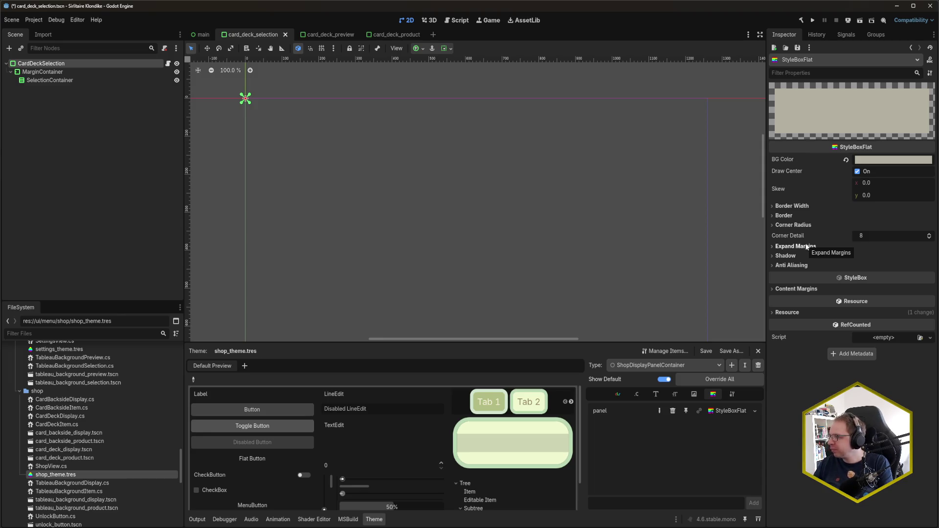
click(883, 162)
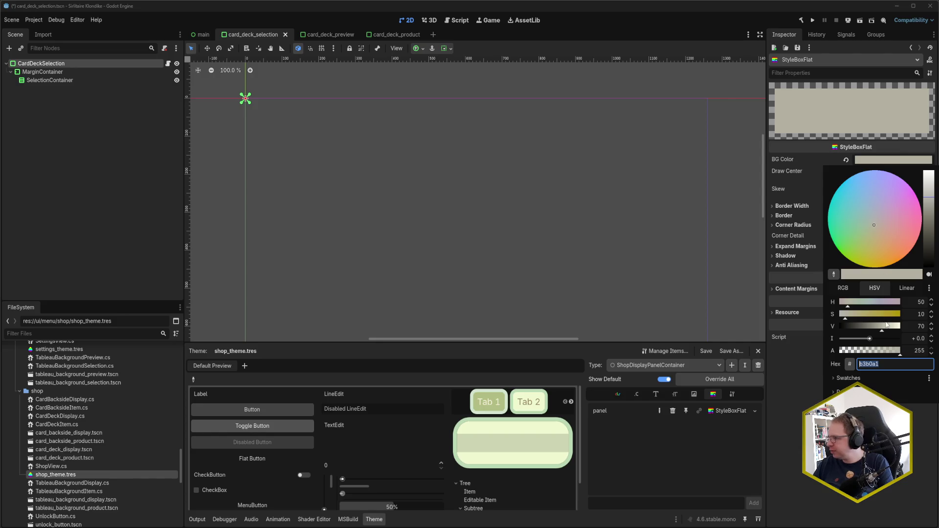
key(Escape)
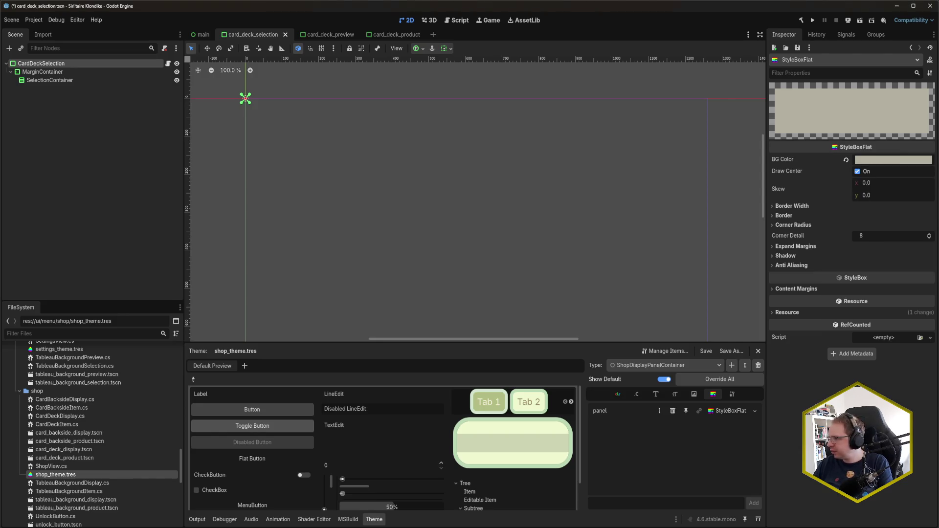
Step: Reopen design_selector_theme.tres in the Theme editor
scroll(74, 389, up, 6)
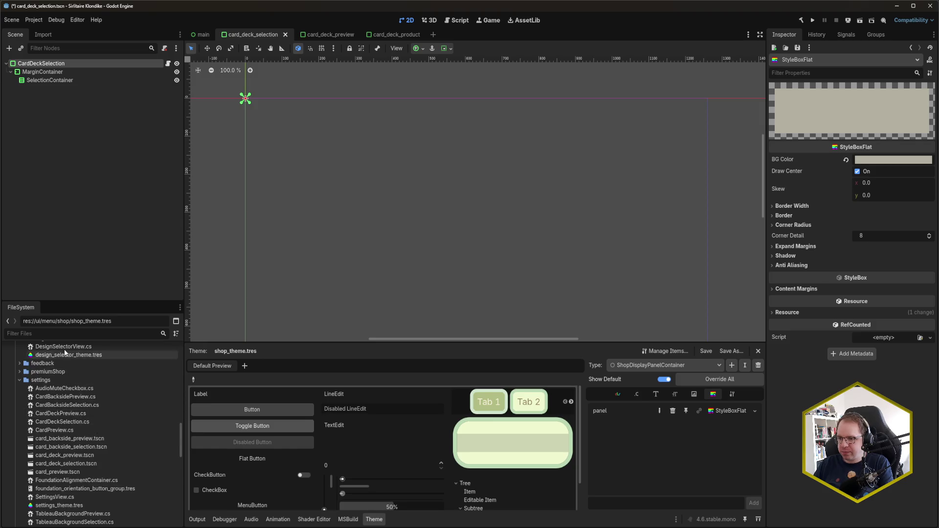
scroll(69, 362, up, 1)
double_click(77, 375)
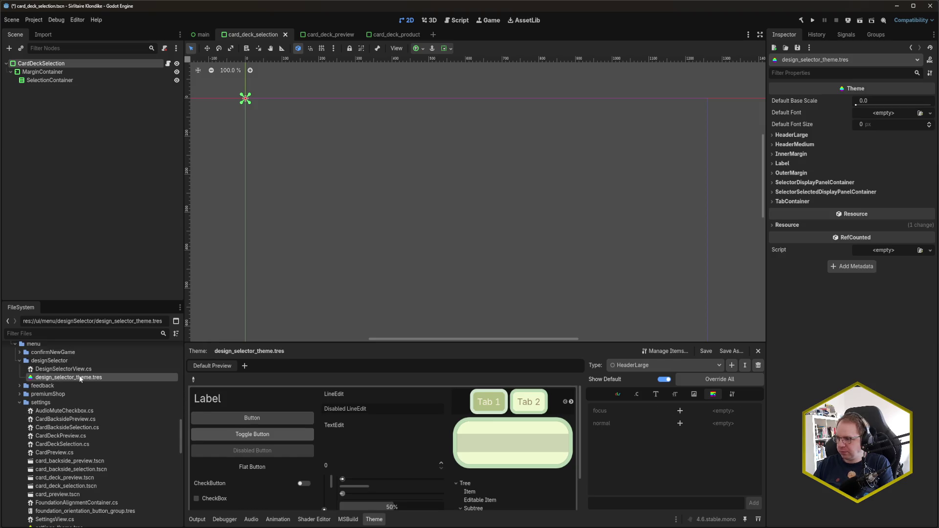
Step: Paste the beige hex into SelectorDisplayPanelContainer's panel BG Color, save, and run the game
click(704, 365)
click(713, 423)
click(731, 411)
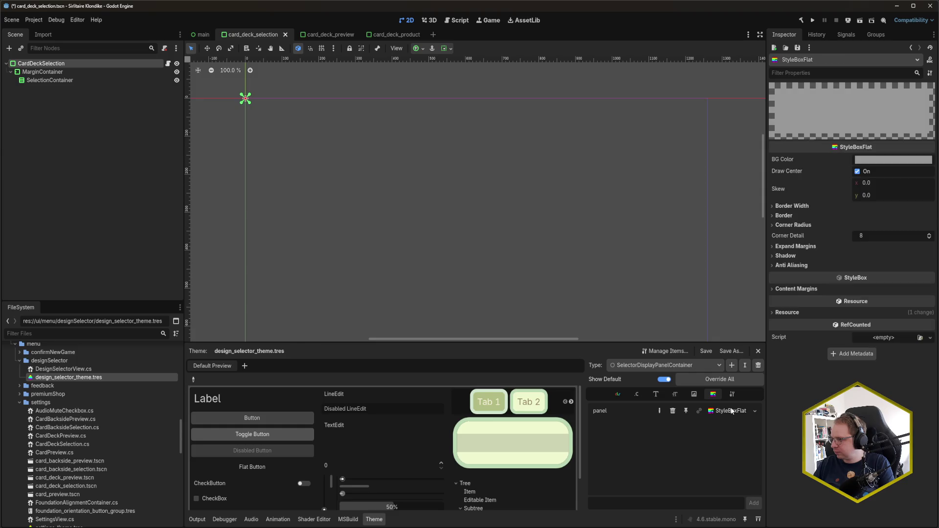
click(901, 160)
key(ctrl+v)
click(921, 448)
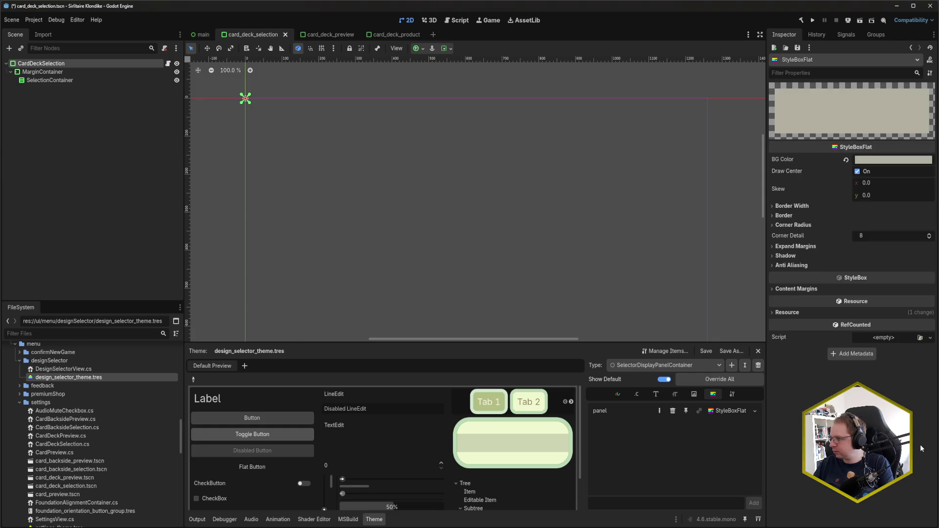
key(ctrl+s)
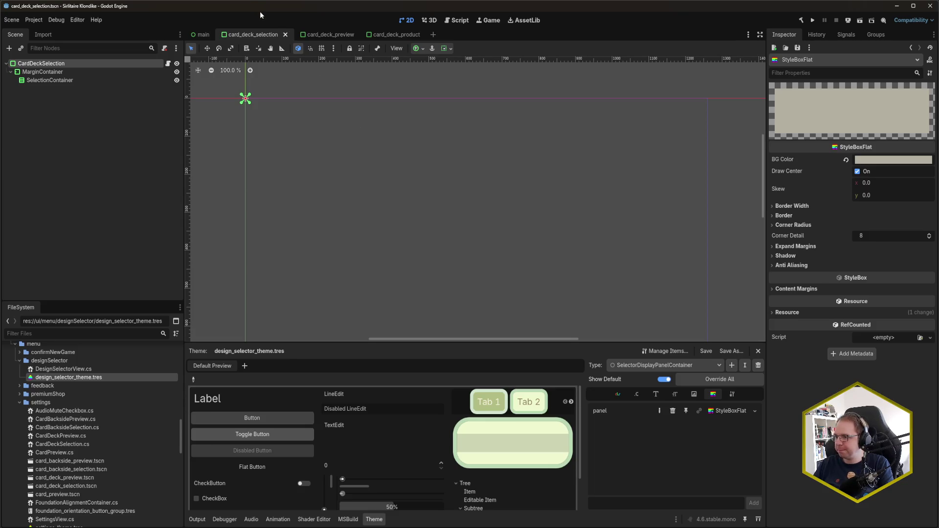
key(F5)
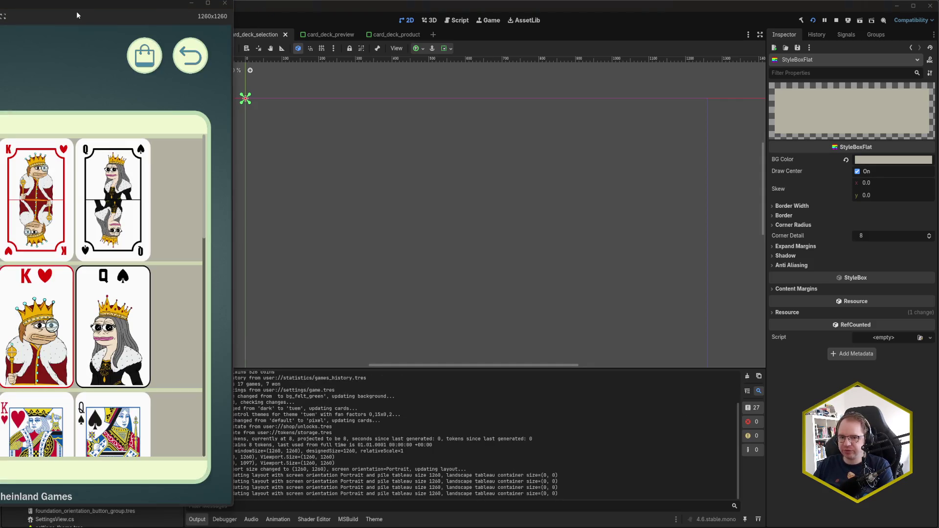
Step: Scroll the game's Decks list to verify the orange and beige highlights, then close the game and return to Rider
mouse_move(44, 4)
mouse_down()
mouse_move(182, 16)
mouse_move(463, 12)
mouse_up()
scroll(349, 293, down, 10)
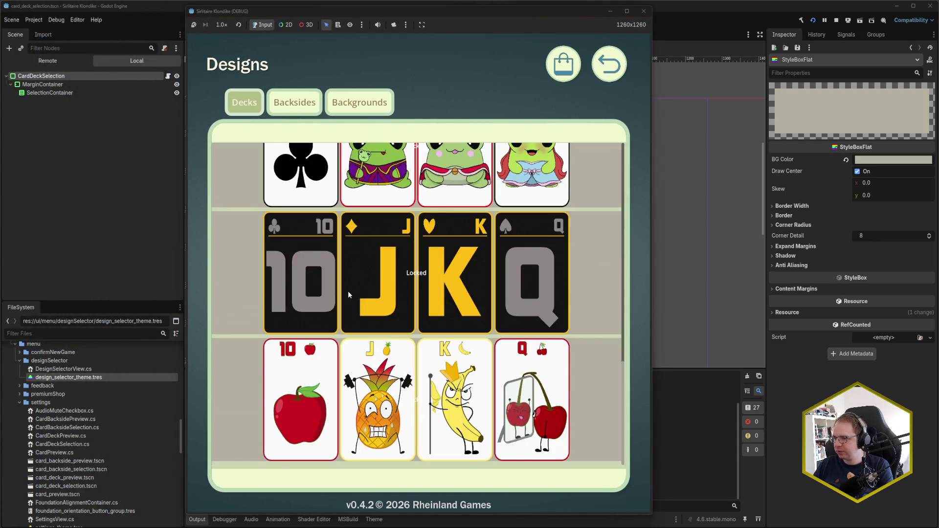
scroll(349, 294, up, 10)
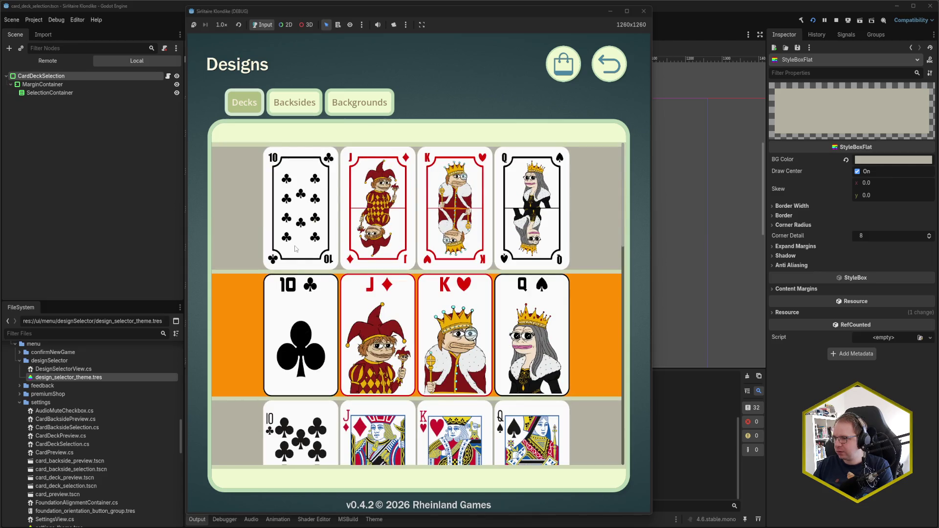
scroll(308, 337, down, 2)
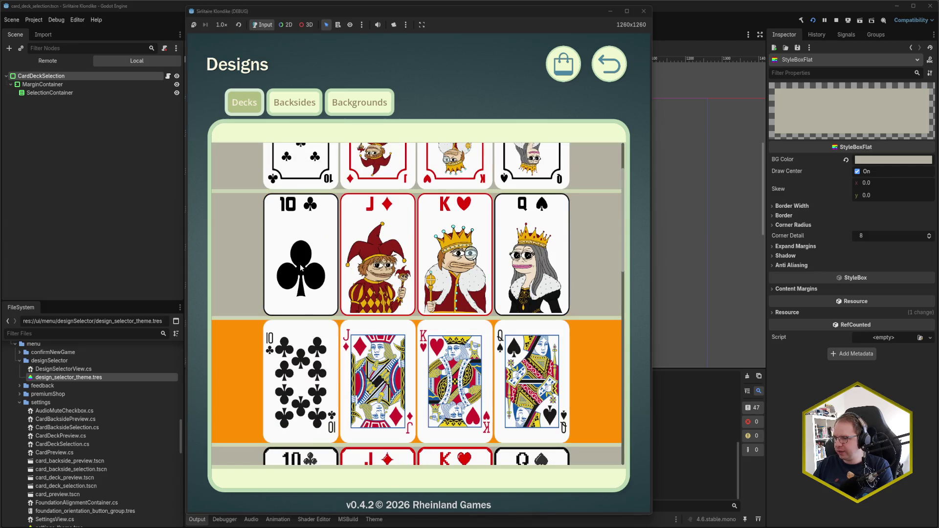
scroll(301, 190, up, 2)
click(643, 12)
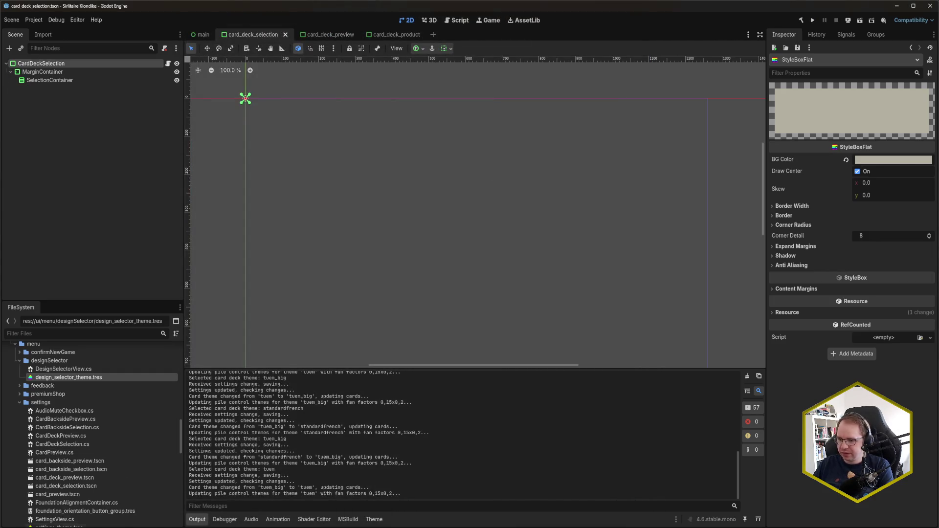
key(alt+Tab)
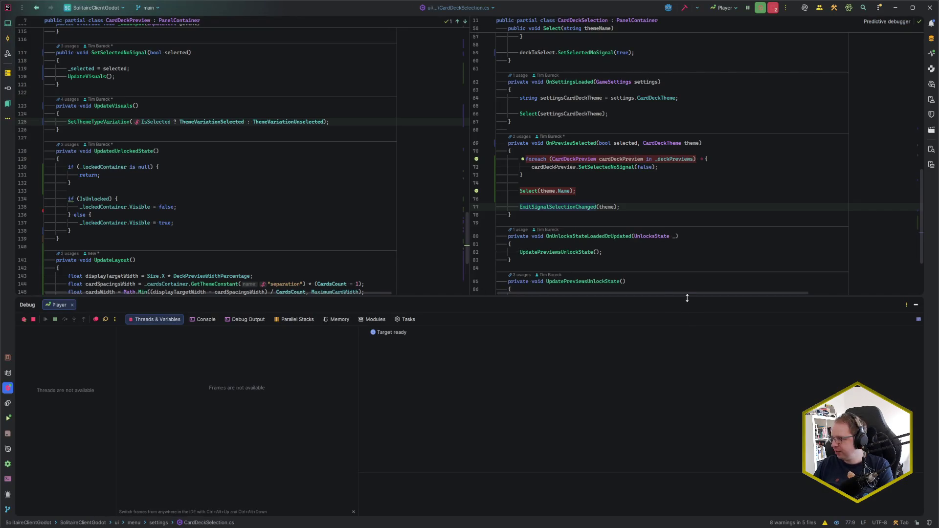